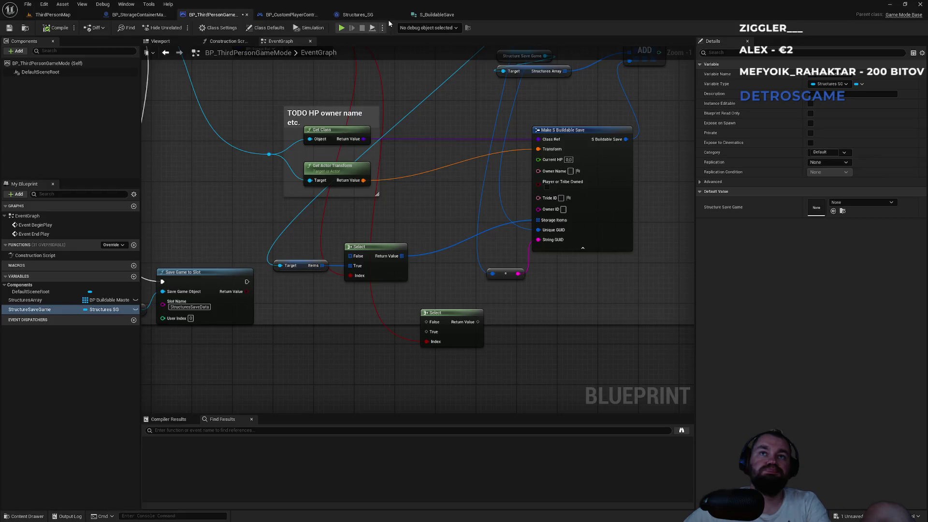
Show BP_StorageContainerMaster's GetGUID function, which returns the Unique GUID variable.
scroll(414, 352, down, 3)
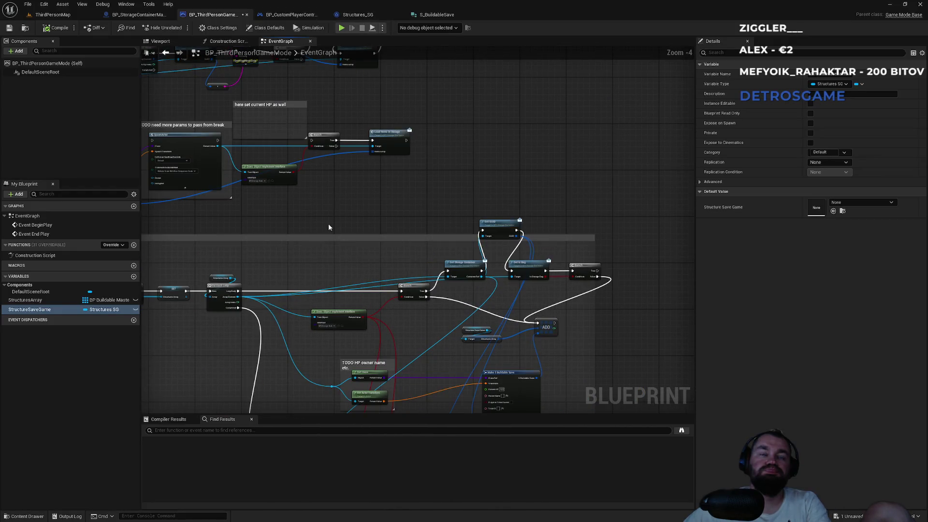
click(147, 16)
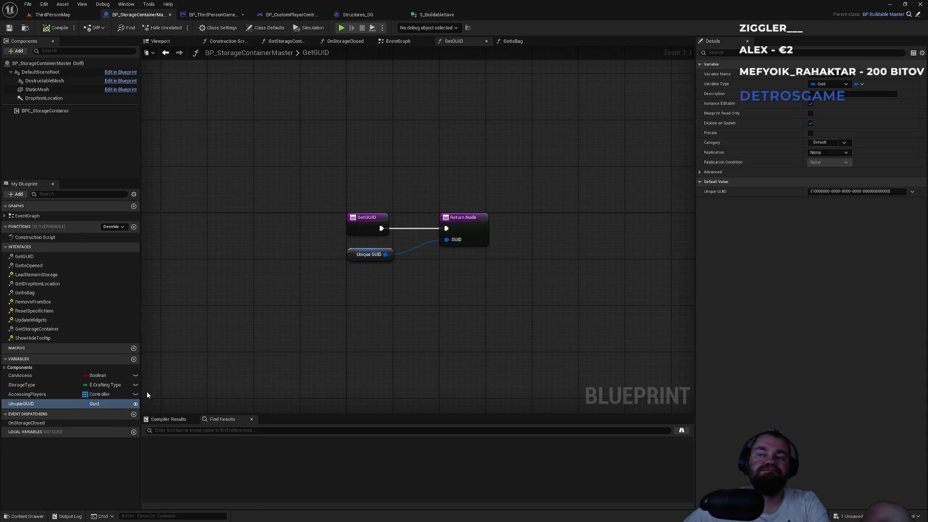
Add a Name variable SomeUniqueName to the container and open the BPI_StorageBuildable interface.
click(134, 359)
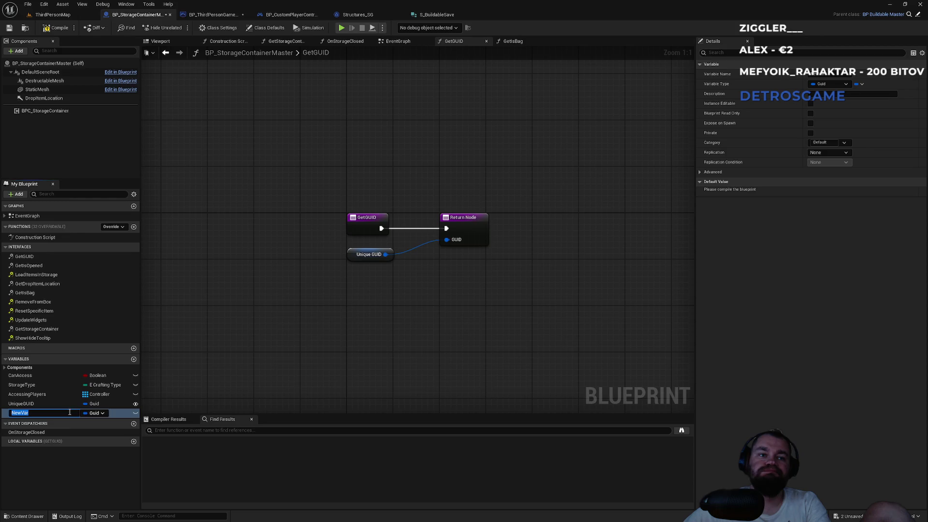
click(97, 414)
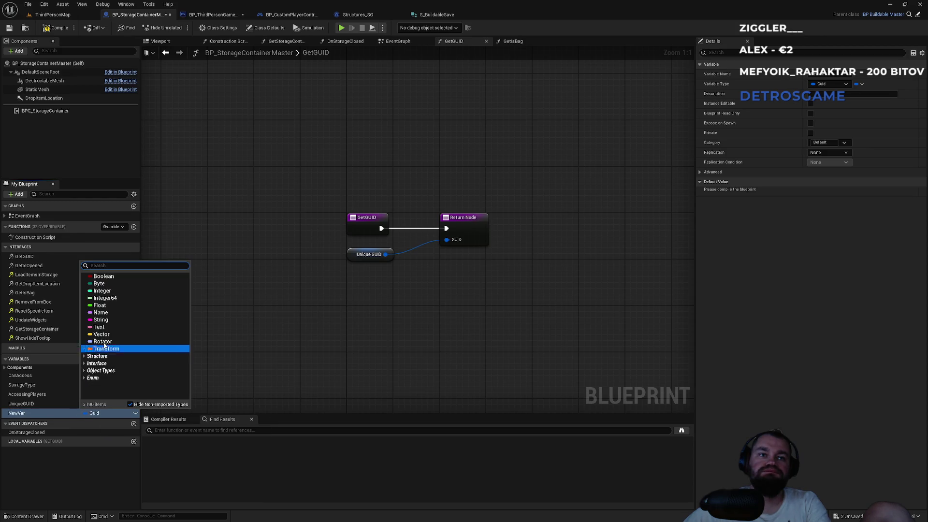
click(100, 312)
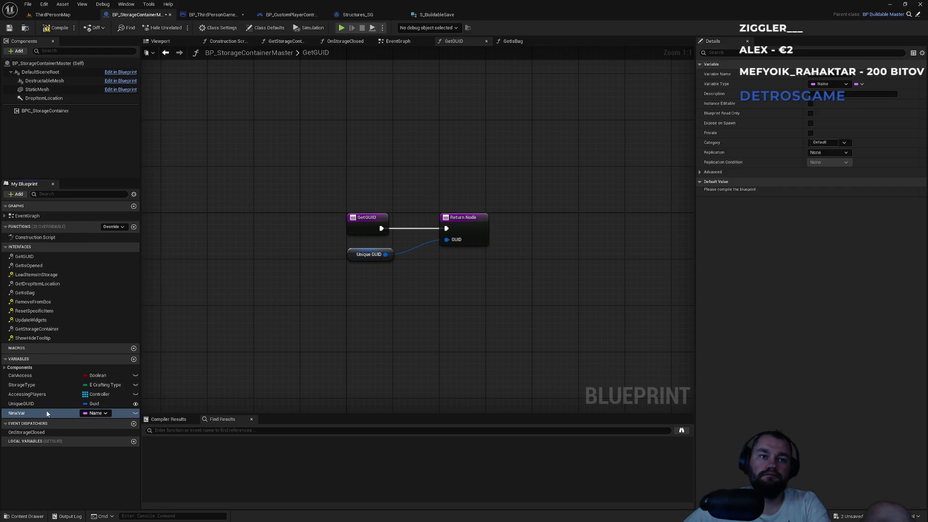
click(47, 413)
text(SomeUniqueNam)
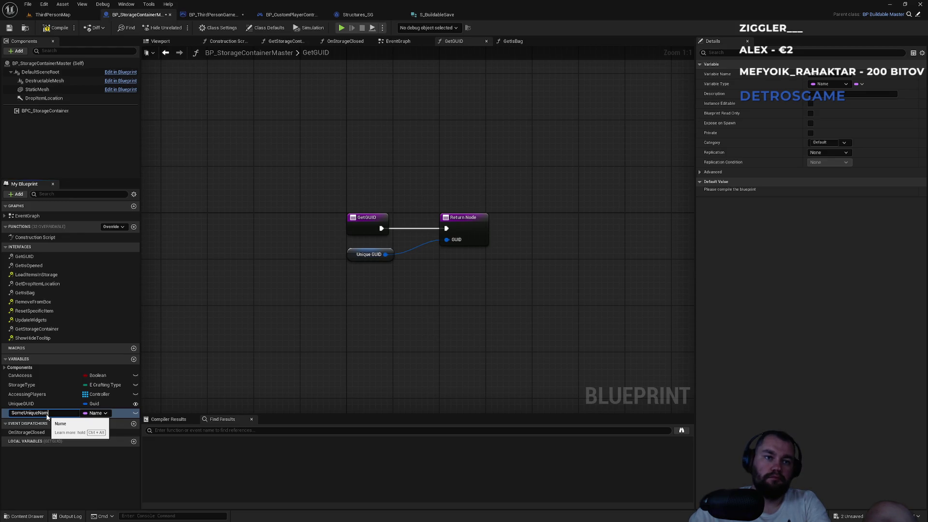
text(e)
key(Return)
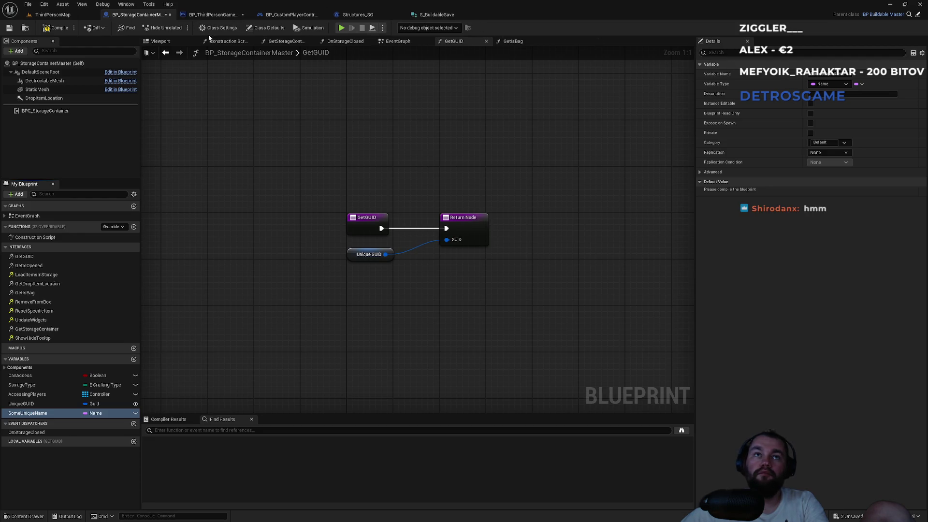
click(221, 29)
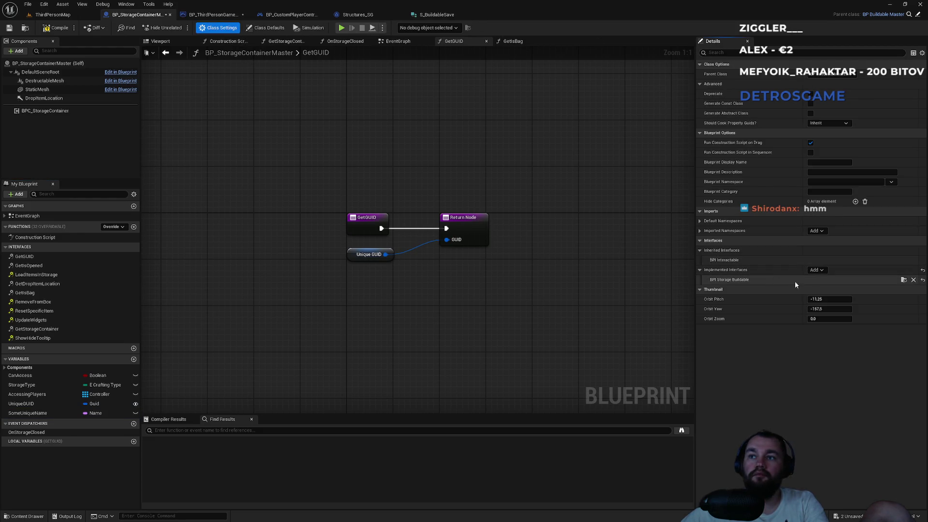
click(902, 280)
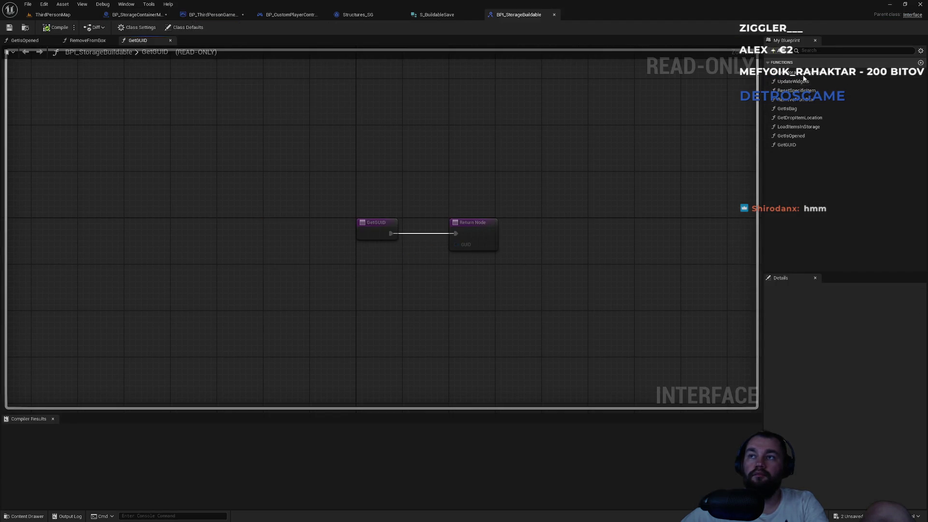
Give BPI_StorageBuildable a GetUniqueName function with Name output SomeUniqueName, and compile.
click(921, 62)
text(GetUniqueNa)
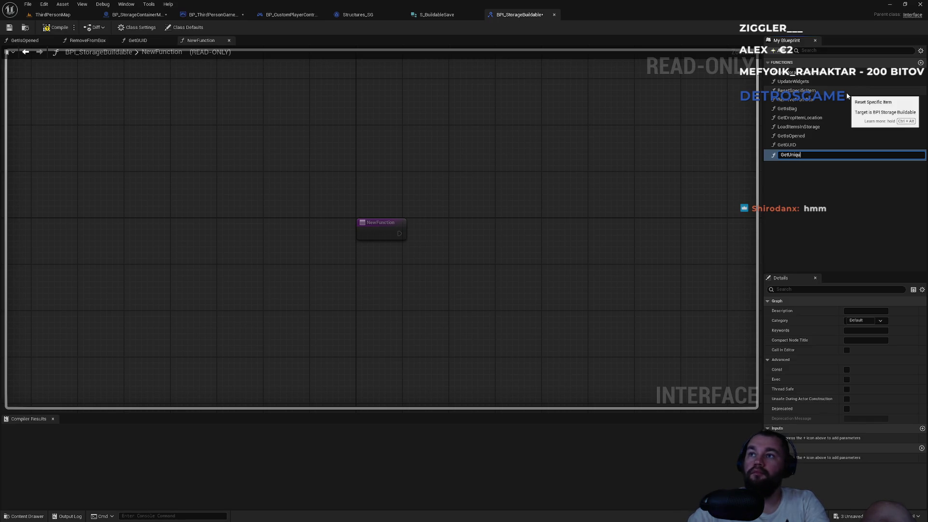
text(me)
key(Return)
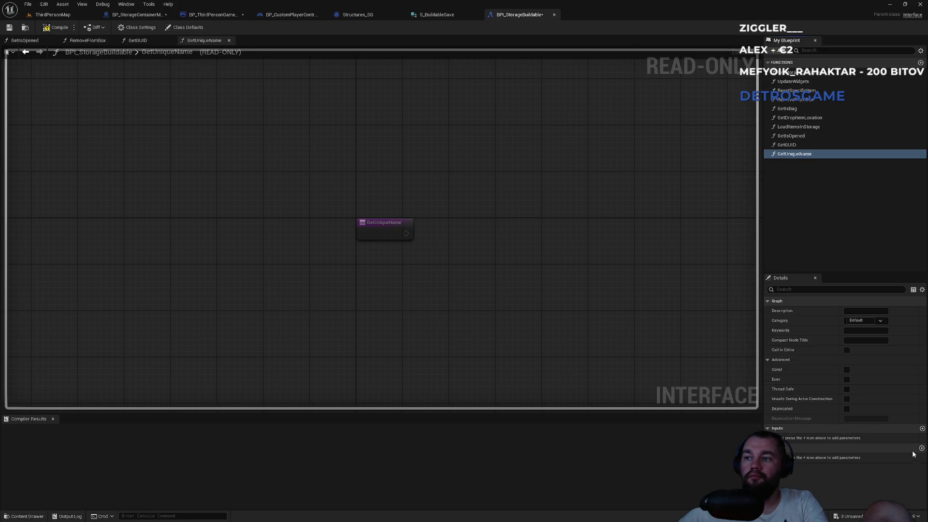
click(921, 449)
click(866, 456)
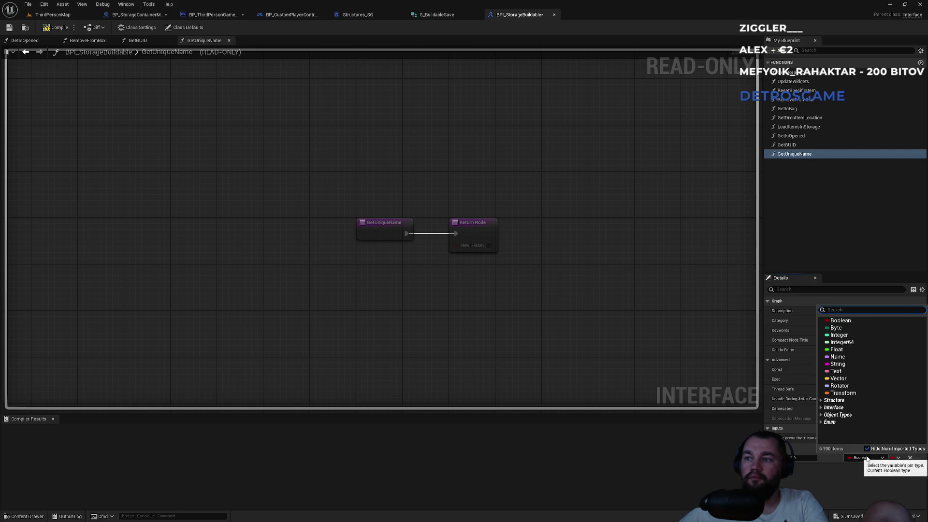
click(841, 364)
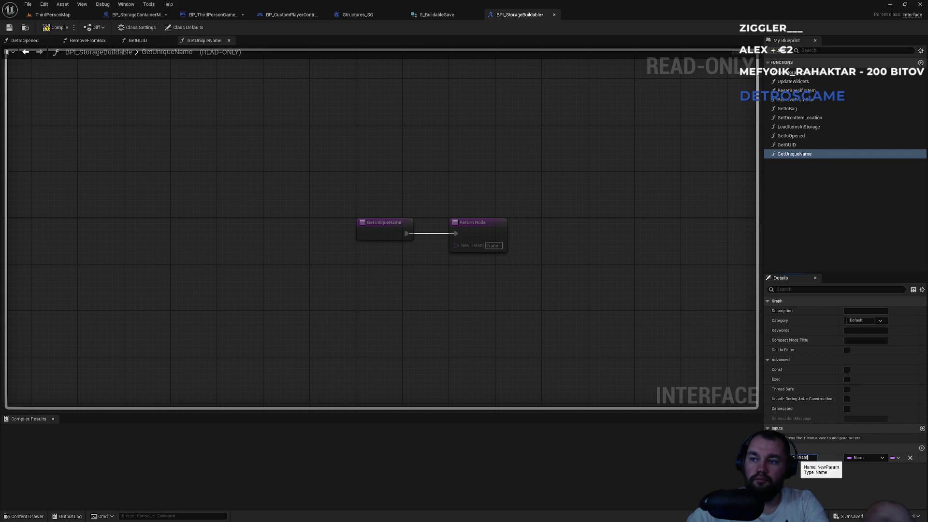
text(e)
key(Return)
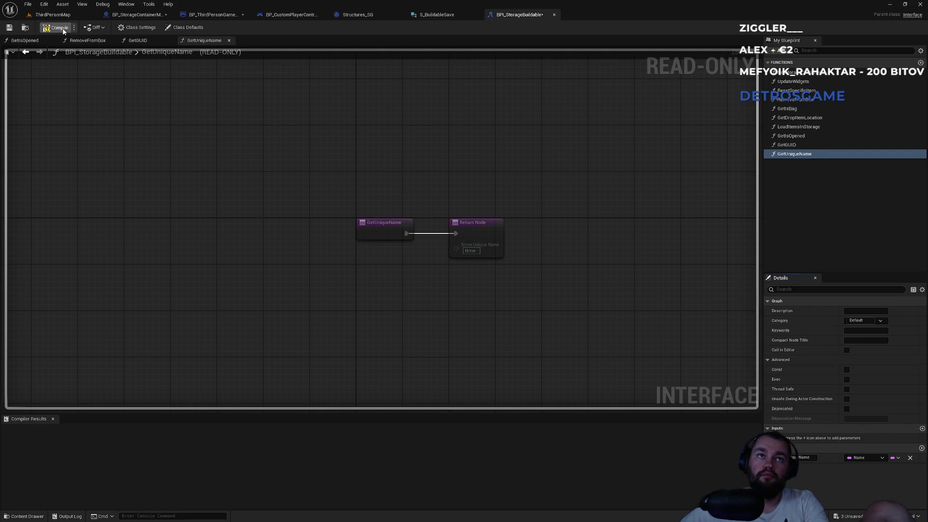
key(F7)
Wire the SomeUniqueName variable into the container's GetUniqueName Return Node.
click(132, 15)
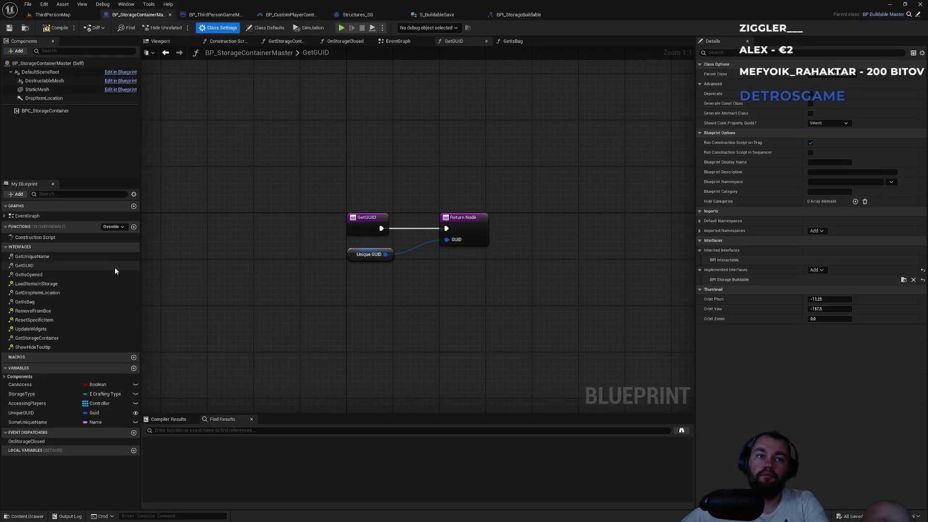
double_click(53, 256)
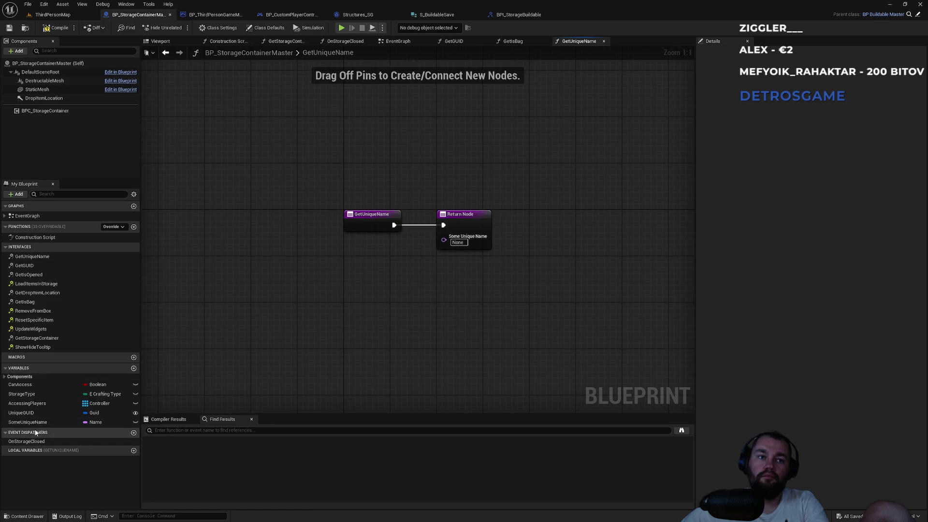
mouse_move(28, 422)
mouse_down()
mouse_move(242, 359)
mouse_move(442, 242)
mouse_up()
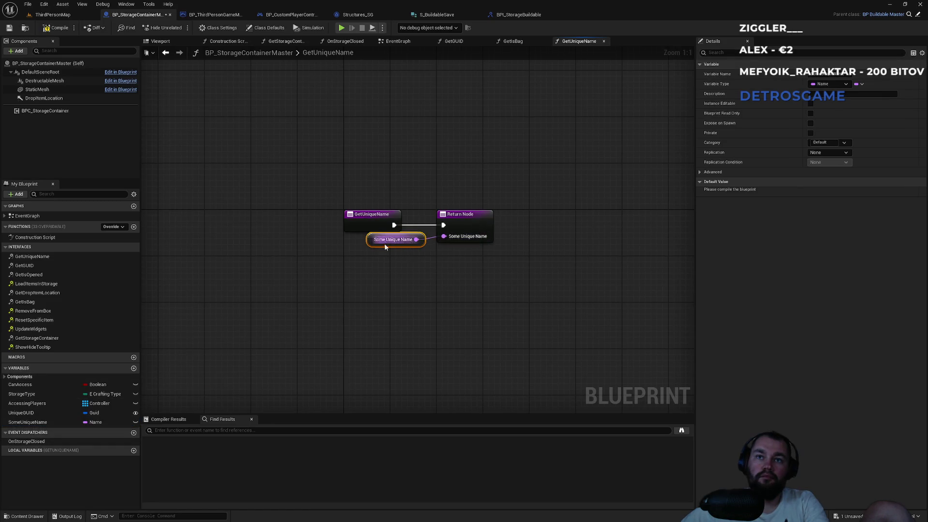
drag(372, 240, 350, 246)
click(344, 330)
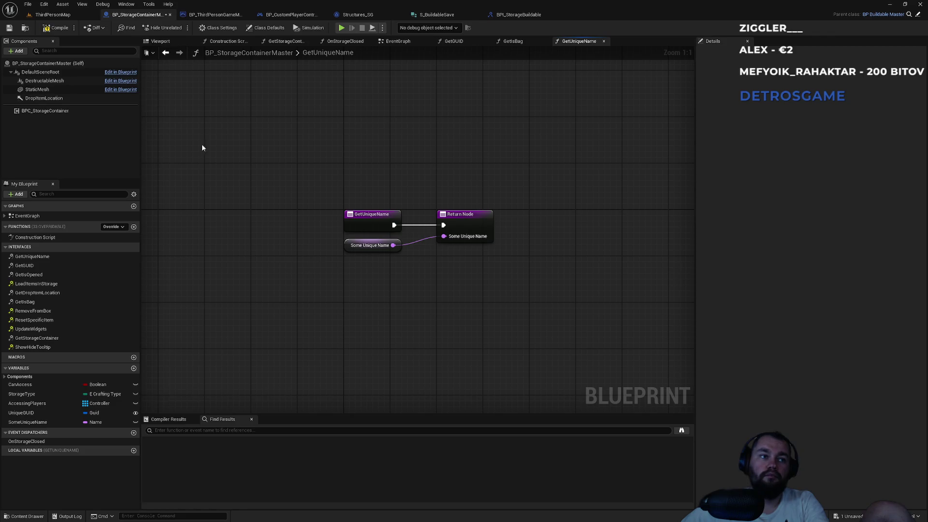
click(51, 15)
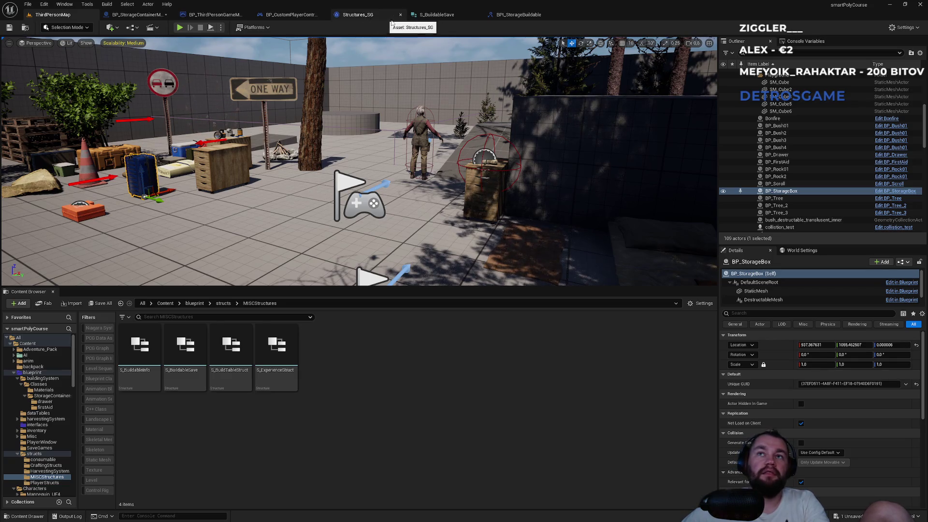
Tick Instance Editable on the container blueprint's SomeUniqueName variable.
click(517, 16)
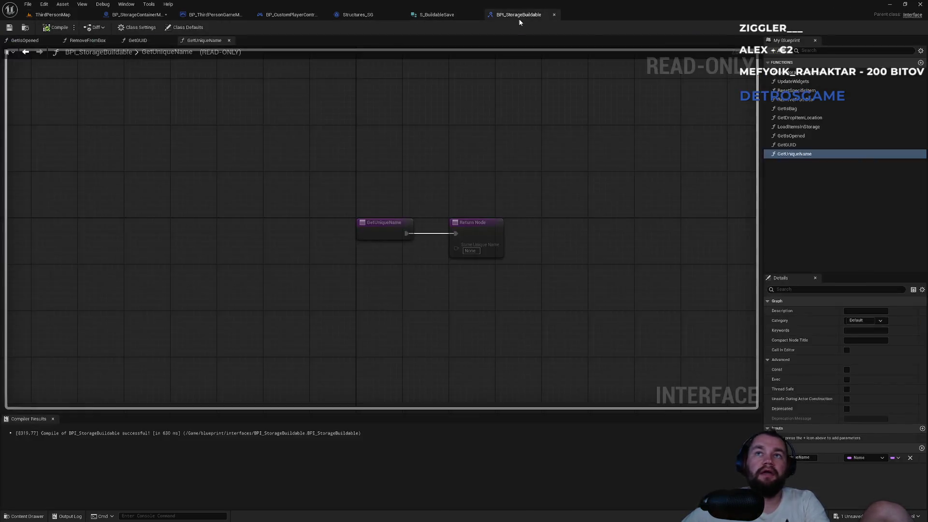
click(289, 17)
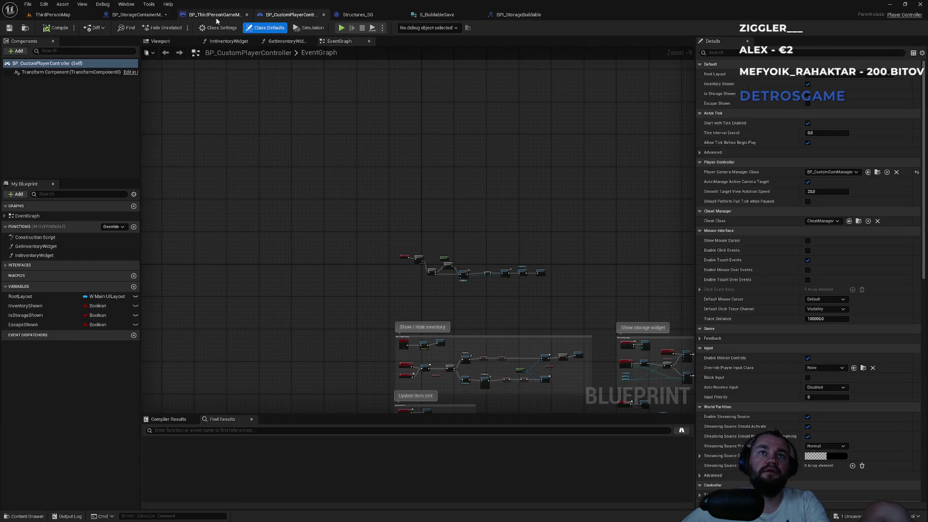
click(215, 16)
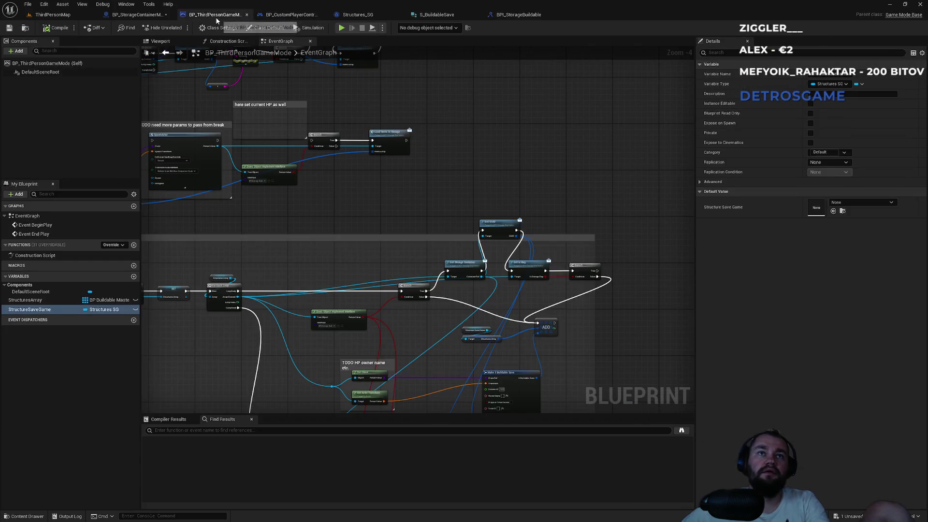
click(138, 14)
click(34, 423)
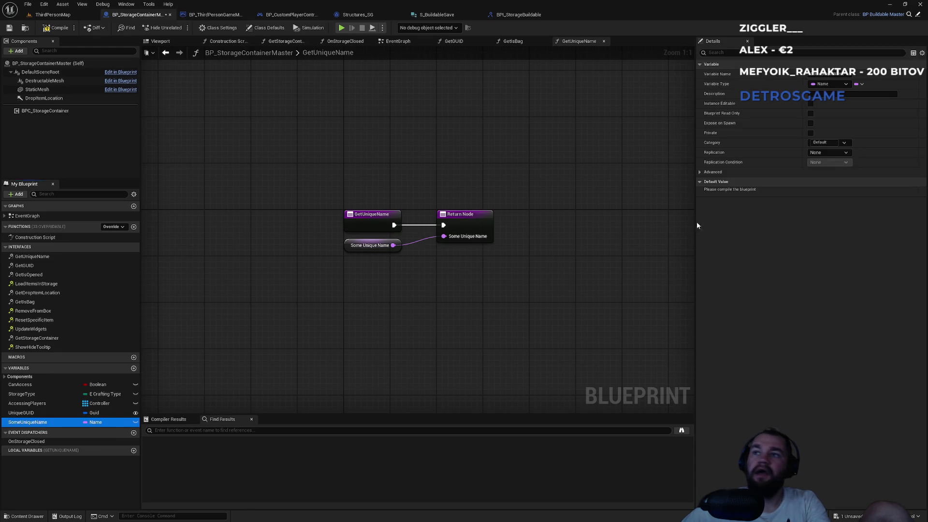
click(810, 103)
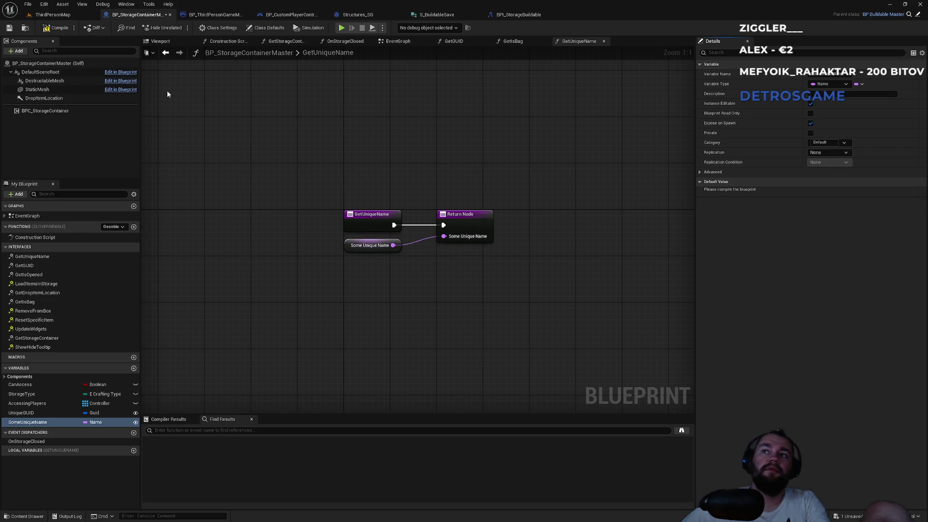
click(68, 15)
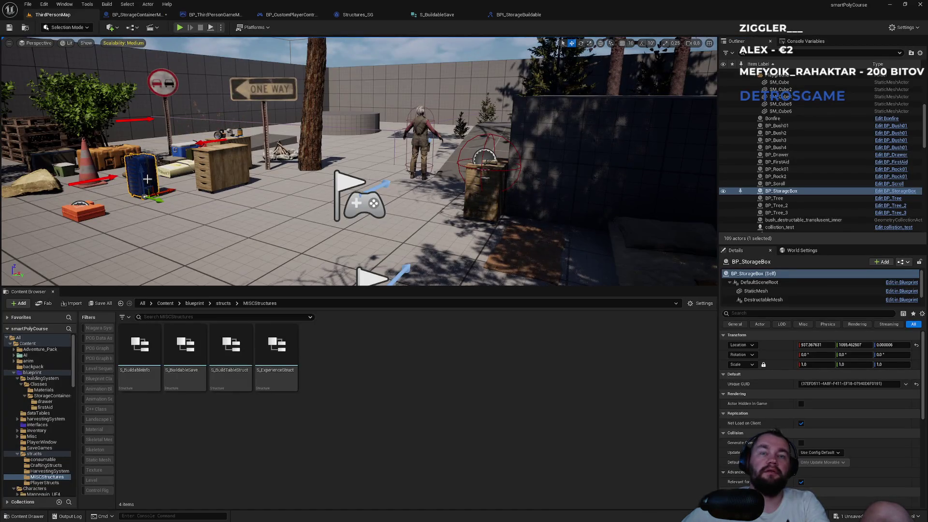
Set Some Unique Name to UNQ_1 on the storage box and UNQ_2 on the drawer.
click(133, 14)
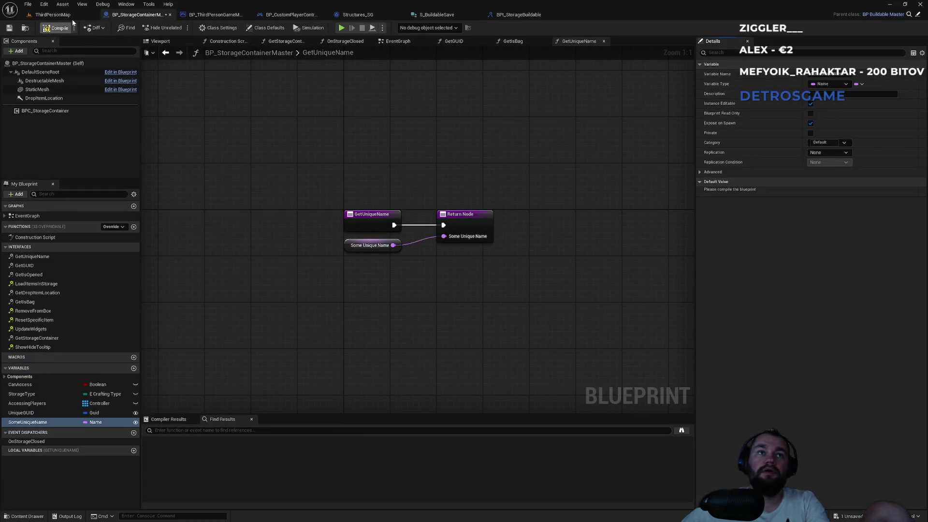
click(72, 15)
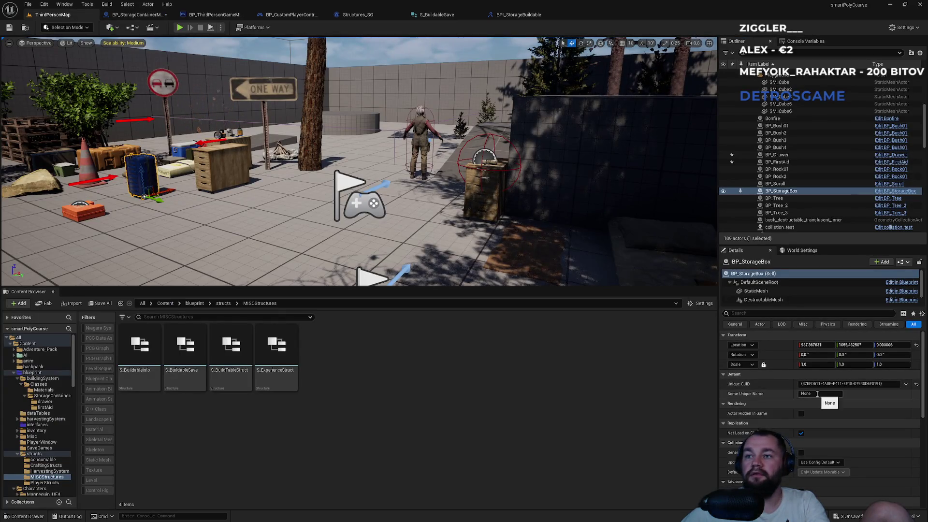
text(U)
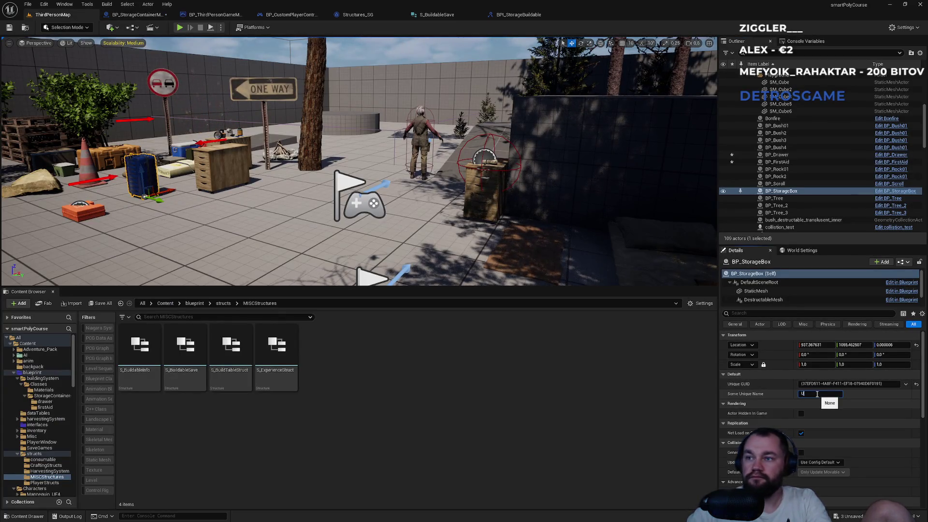
text(NQ_1)
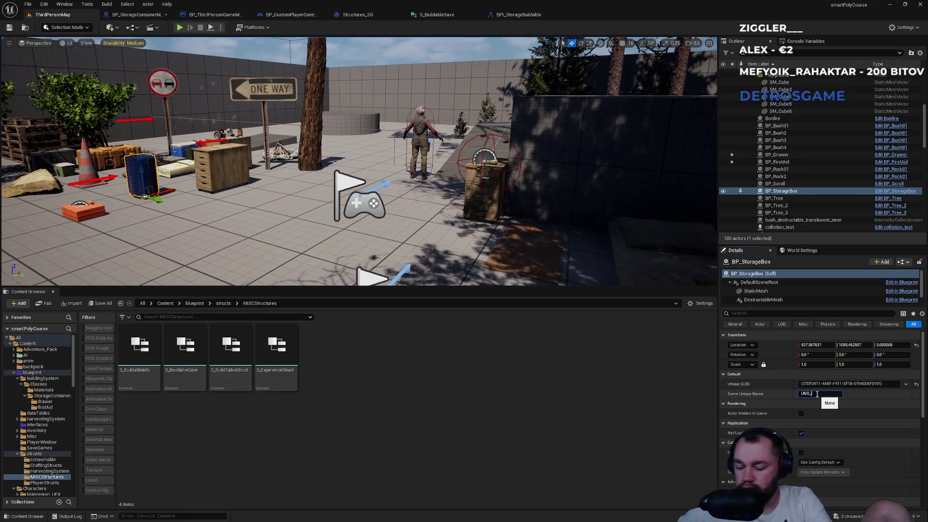
key(Return)
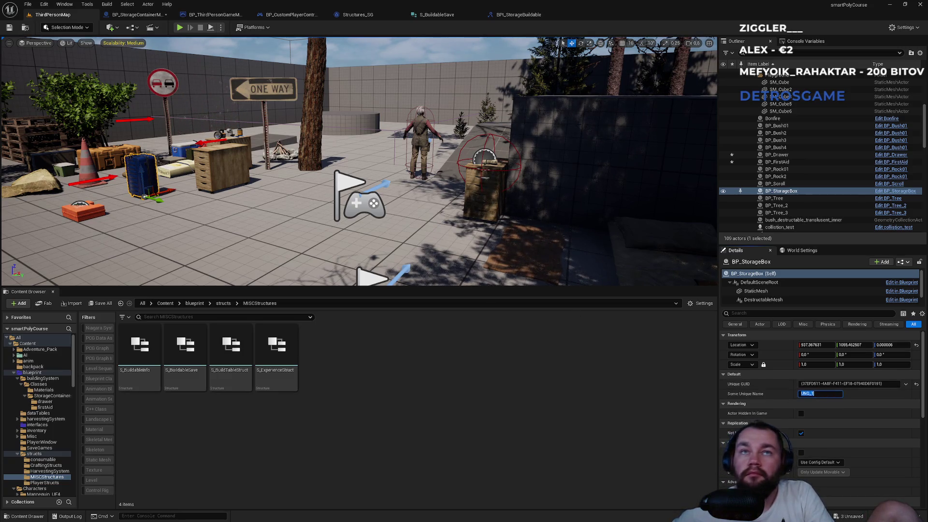
click(776, 154)
text(UNQ_2)
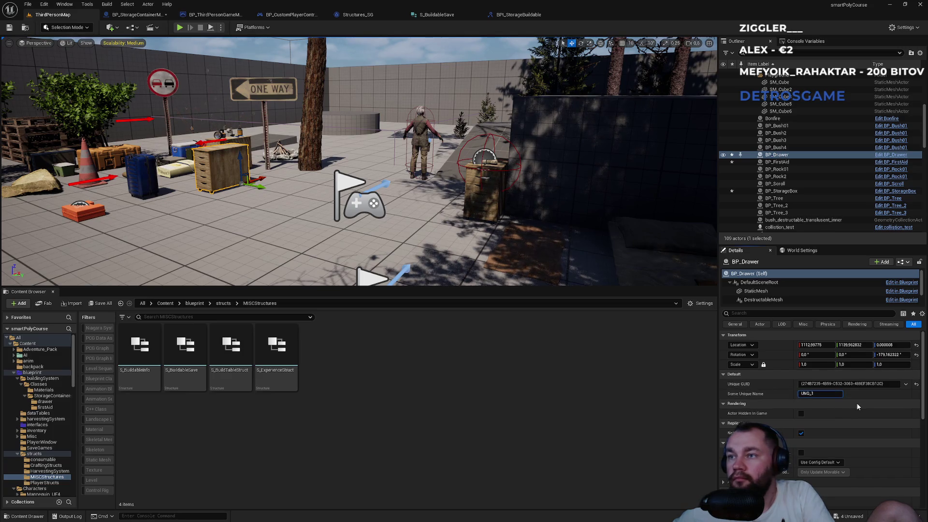
Set the first-aid kit's Some Unique Name to UNQ_3 and save all.
click(101, 207)
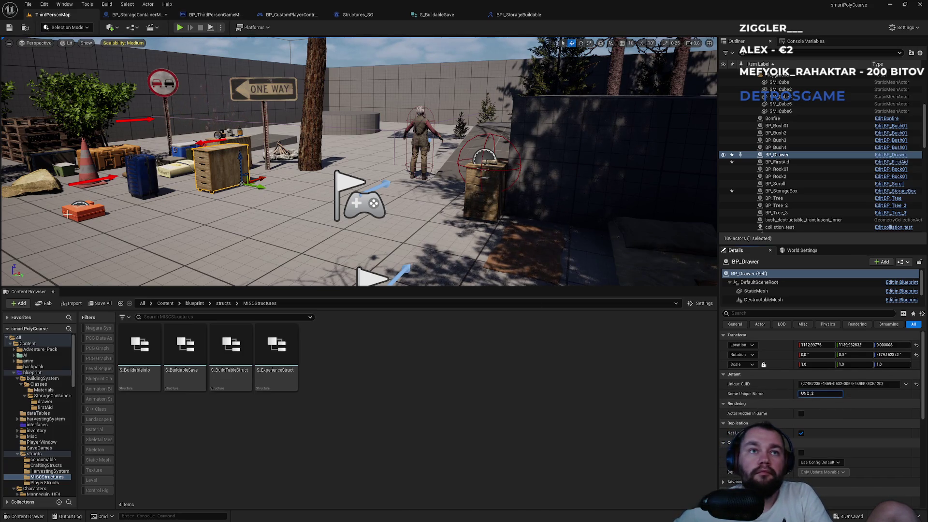
click(816, 394)
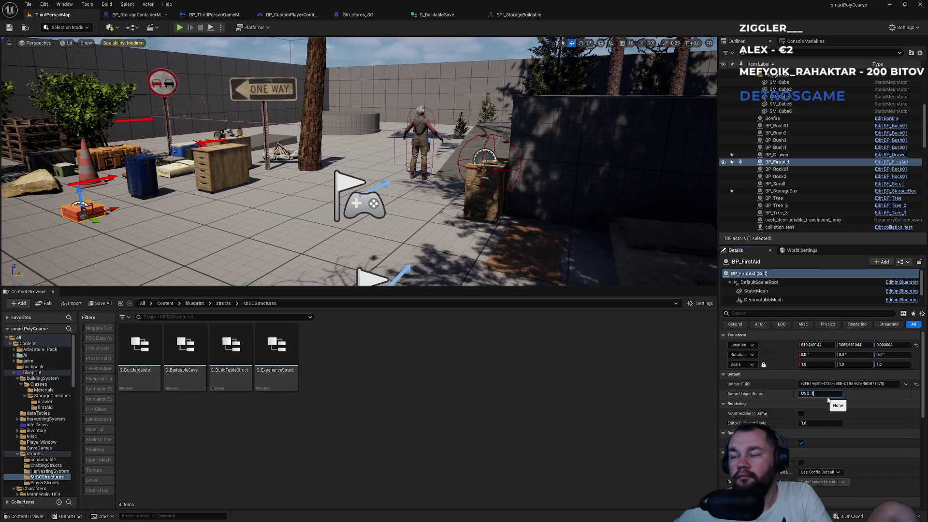
text(3)
key(Return)
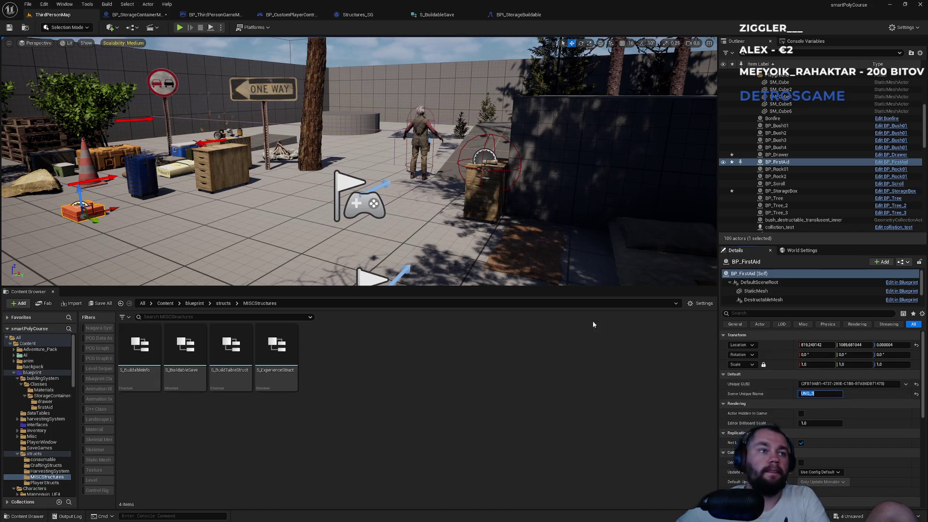
key(ctrl+s)
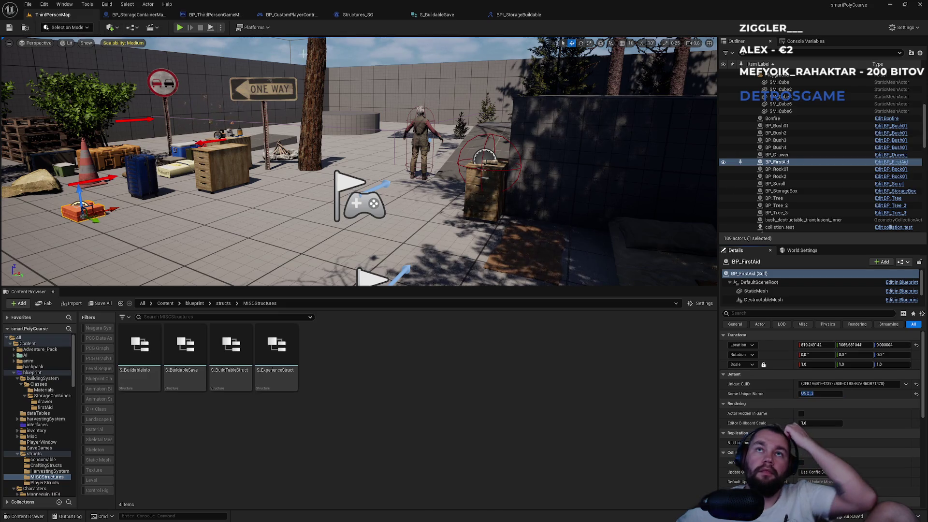
click(448, 15)
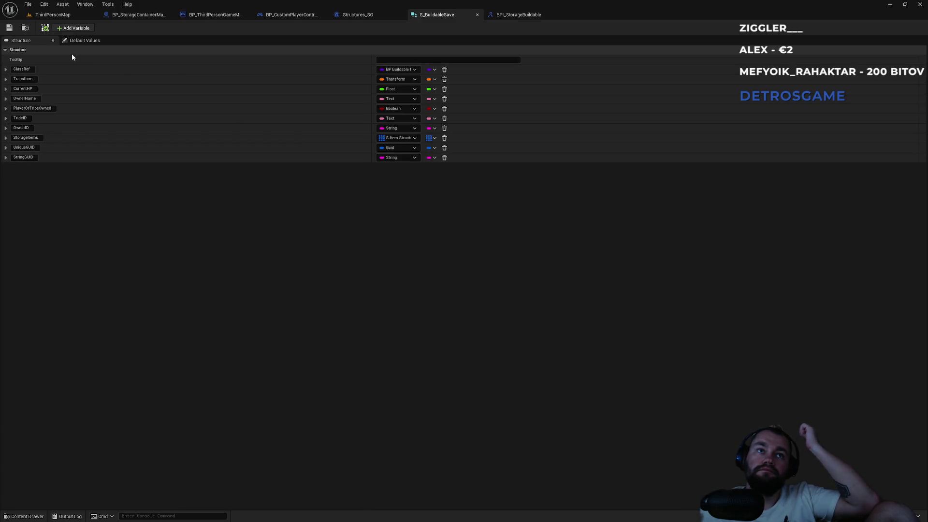
Add a UniqueName member of type Name to S_BuildableSave and save it.
click(73, 28)
text(UniqueName)
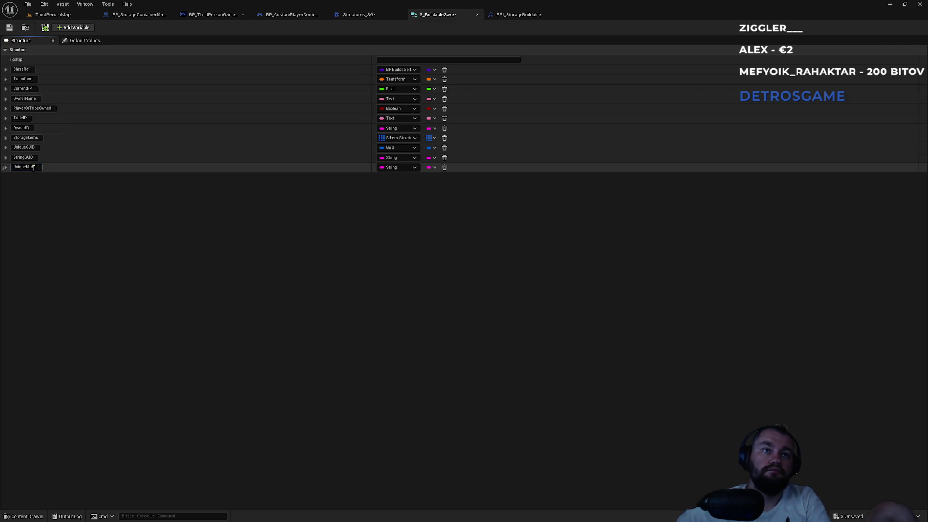
click(397, 168)
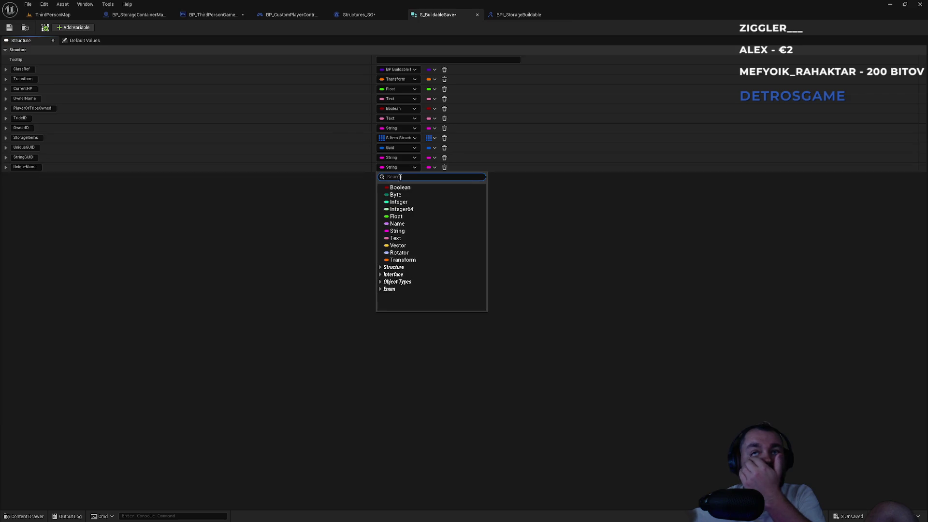
click(396, 224)
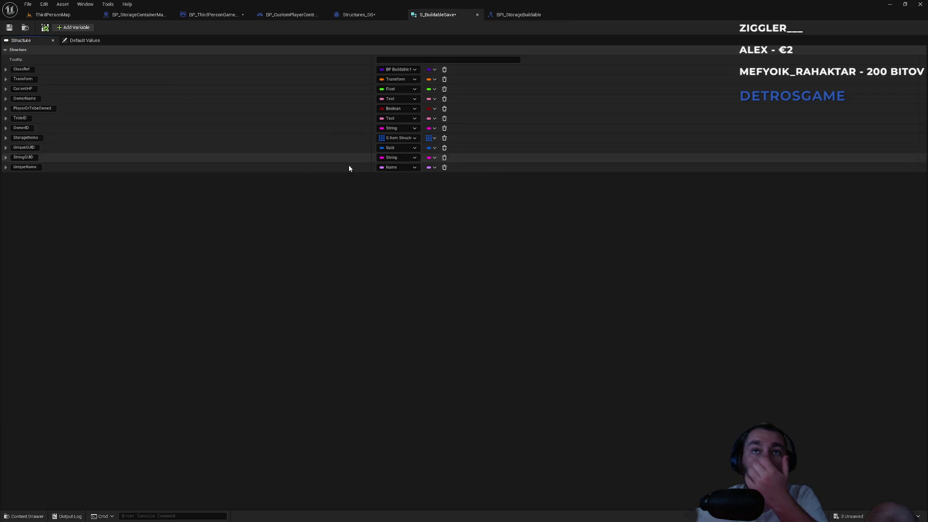
key(ctrl+shift+s)
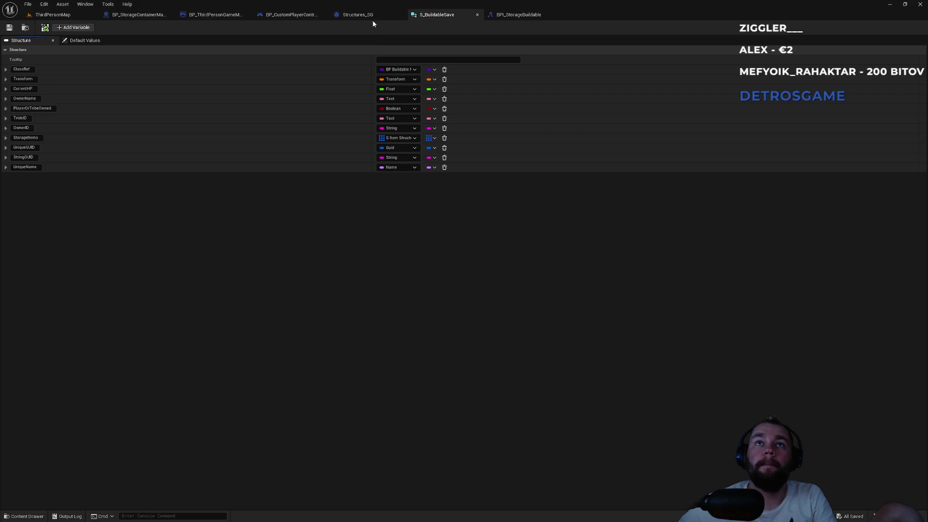
click(292, 15)
Bring the game mode's Get GUID, Get Storage Container and Make S Buildable Save nodes into view.
click(215, 14)
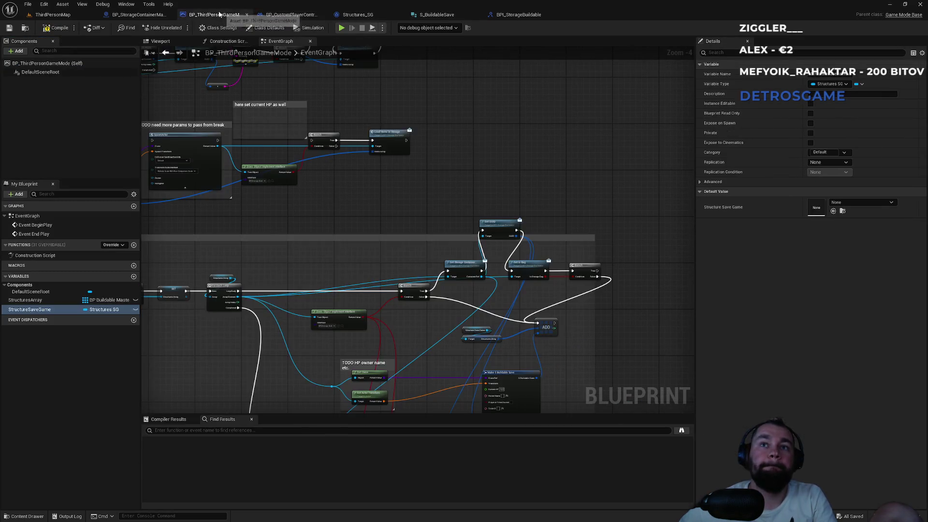
click(145, 15)
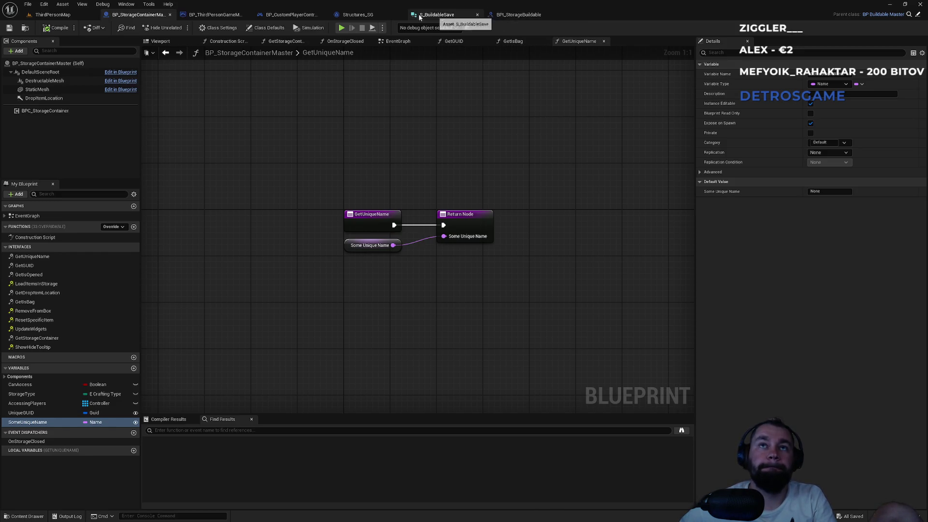
click(215, 14)
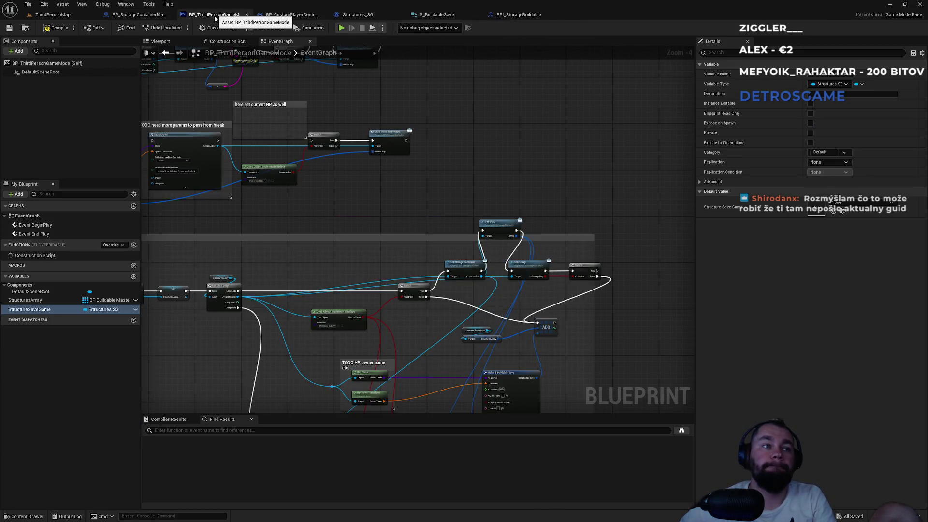
scroll(248, 252, down, 4)
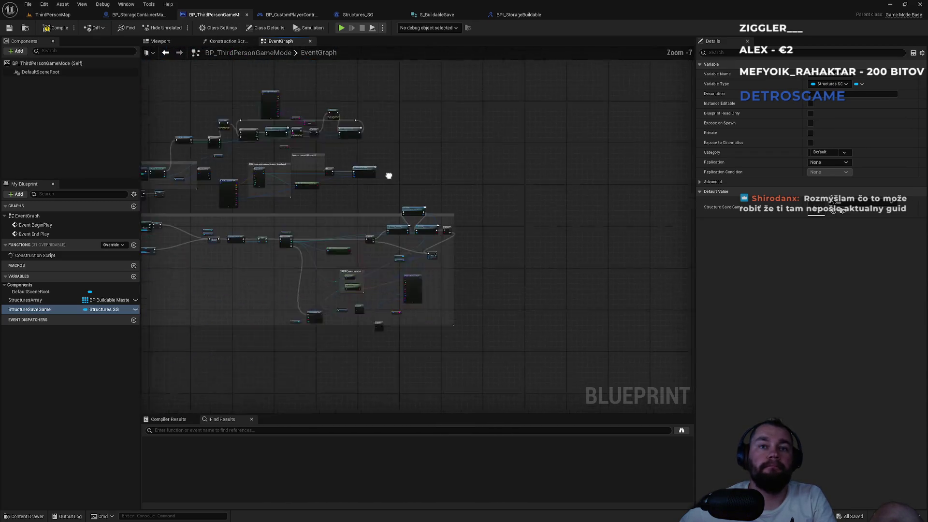
scroll(389, 176, up, 6)
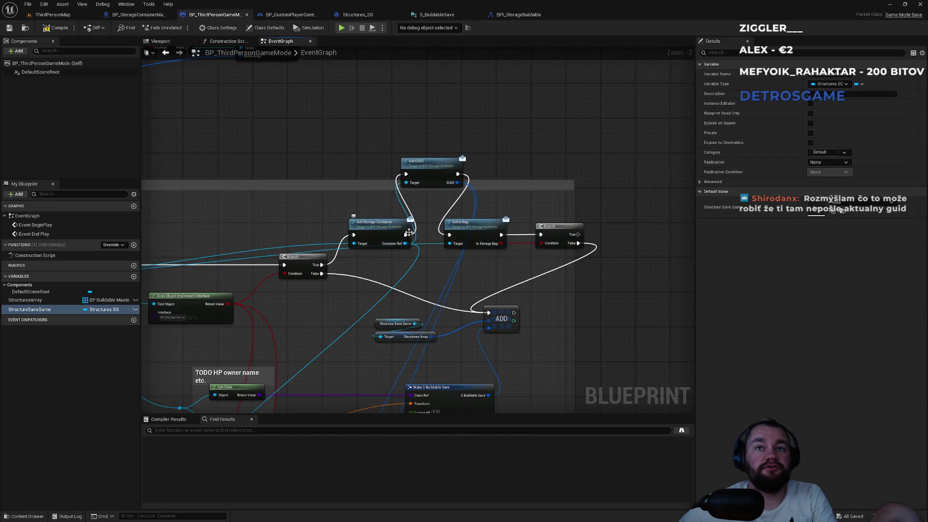
mouse_move(408, 233)
mouse_down()
mouse_move(416, 137)
mouse_move(394, 140)
mouse_up()
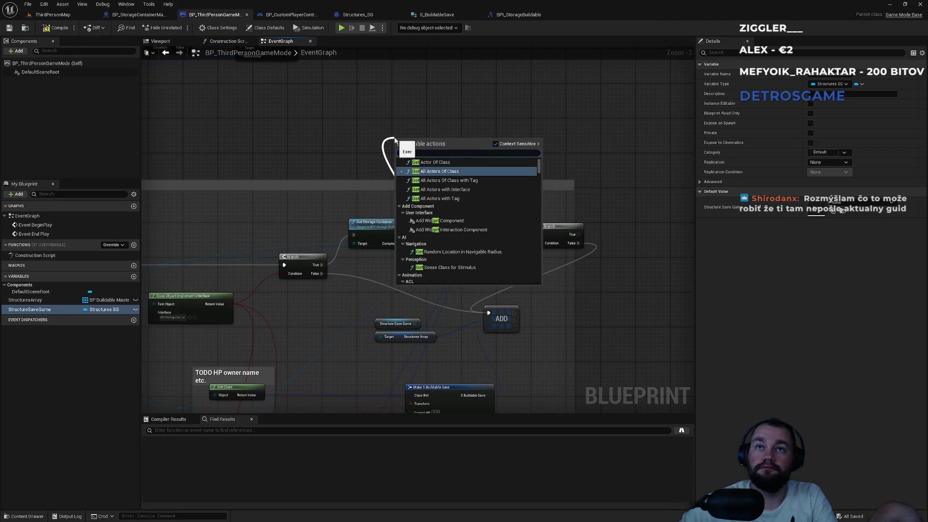
Add a Get Unique Name (Message) node targeting Container Ref, feeding Make S Buildable Save's Unique Name.
text(n)
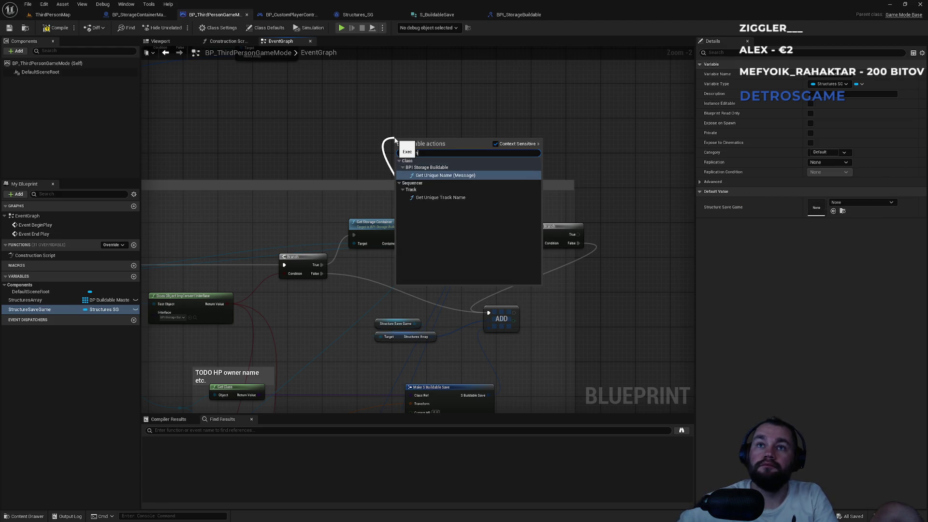
key(Return)
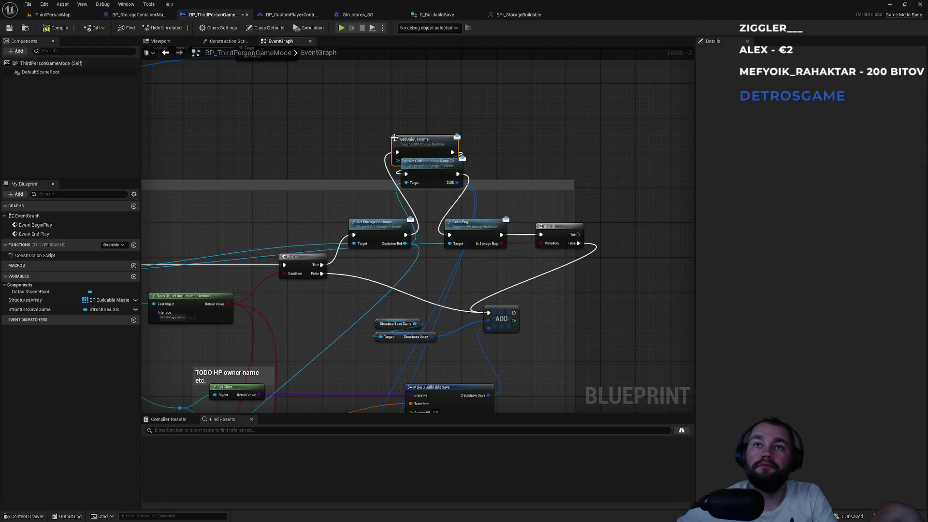
mouse_move(438, 136)
mouse_down()
mouse_move(438, 107)
mouse_move(483, 70)
mouse_move(380, 125)
mouse_move(337, 125)
mouse_move(454, 240)
mouse_move(507, 218)
mouse_move(634, 320)
mouse_move(644, 313)
mouse_up()
scroll(473, 120, up, 2)
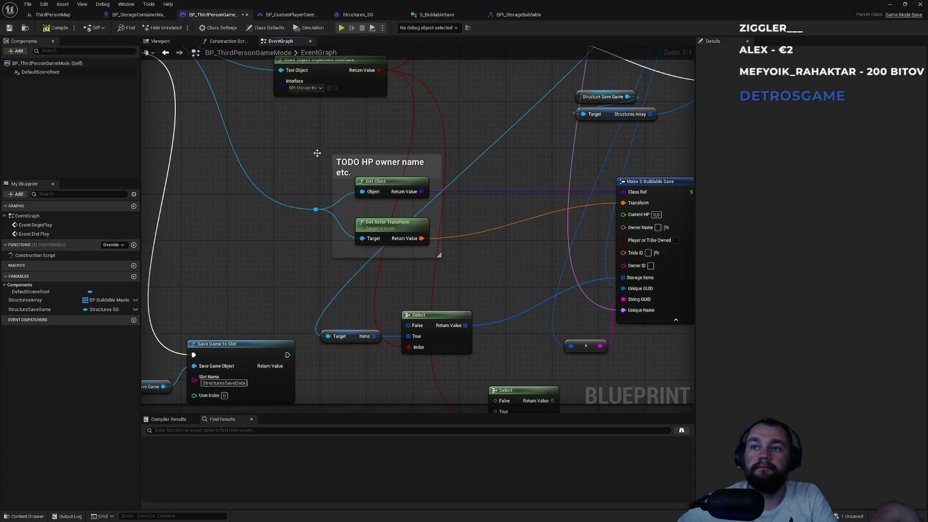
click(52, 30)
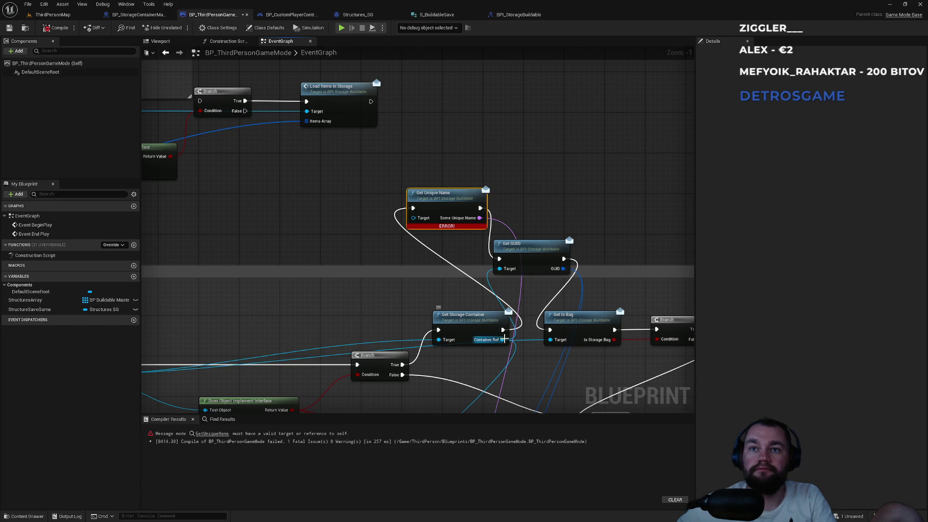
mouse_move(503, 339)
mouse_down()
mouse_move(416, 231)
mouse_move(422, 219)
mouse_up()
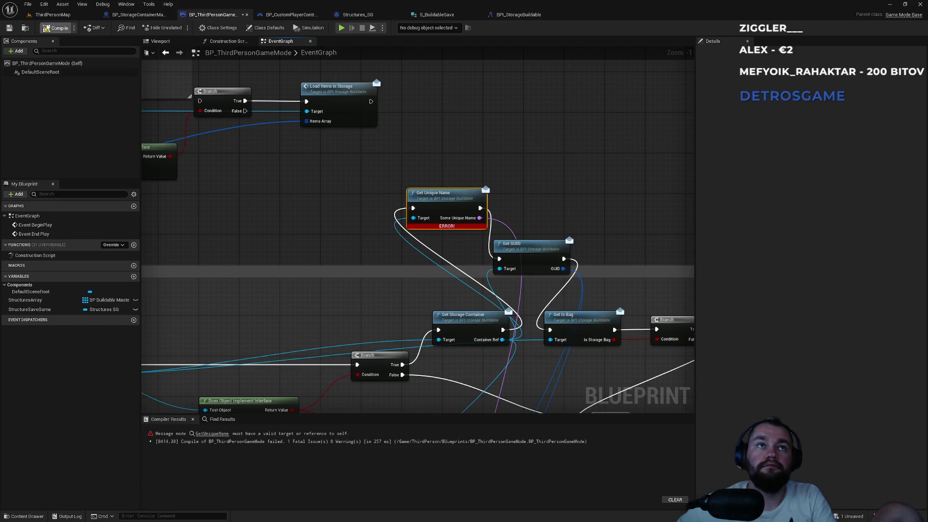
Recompile the game mode and tidy the Break S Buildable Save load graph.
click(47, 28)
drag(294, 192, 584, 286)
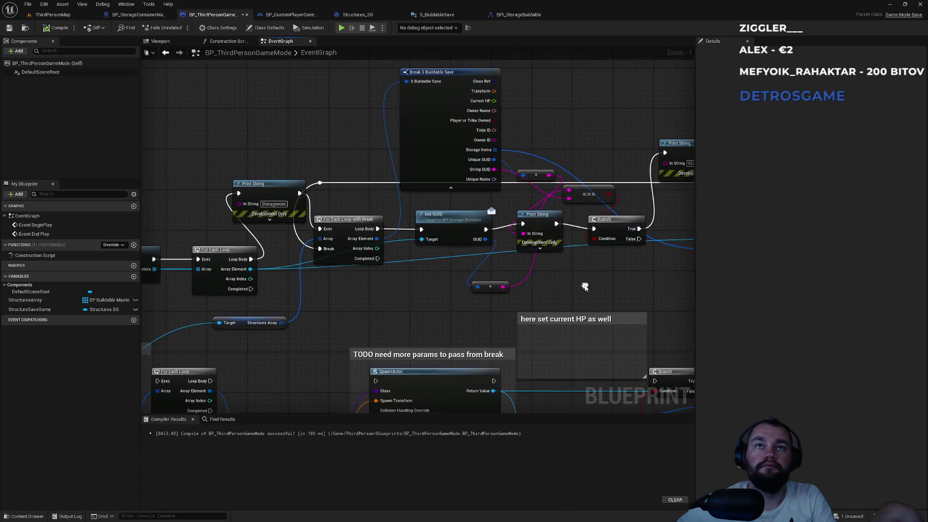
mouse_move(482, 173)
mouse_down()
mouse_move(445, 181)
mouse_move(447, 254)
mouse_move(466, 241)
mouse_up()
scroll(446, 180, up, 1)
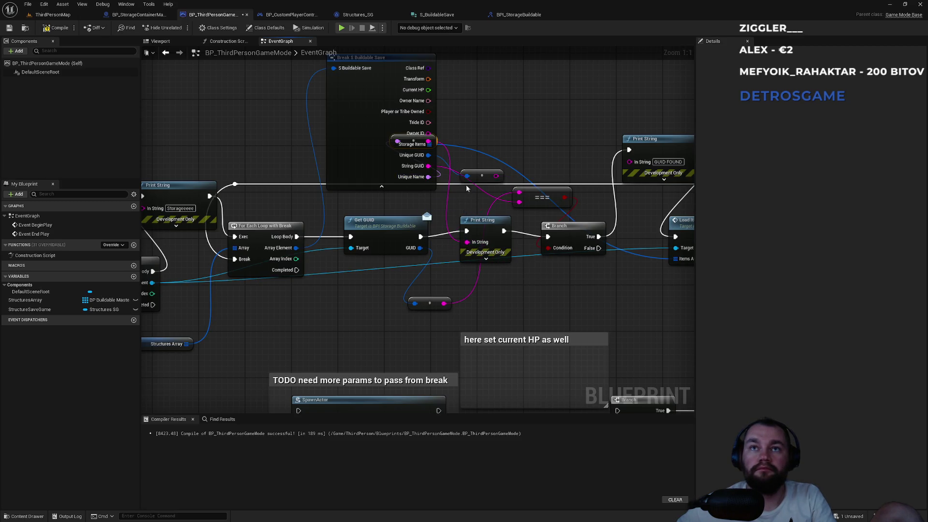
drag(438, 145, 519, 114)
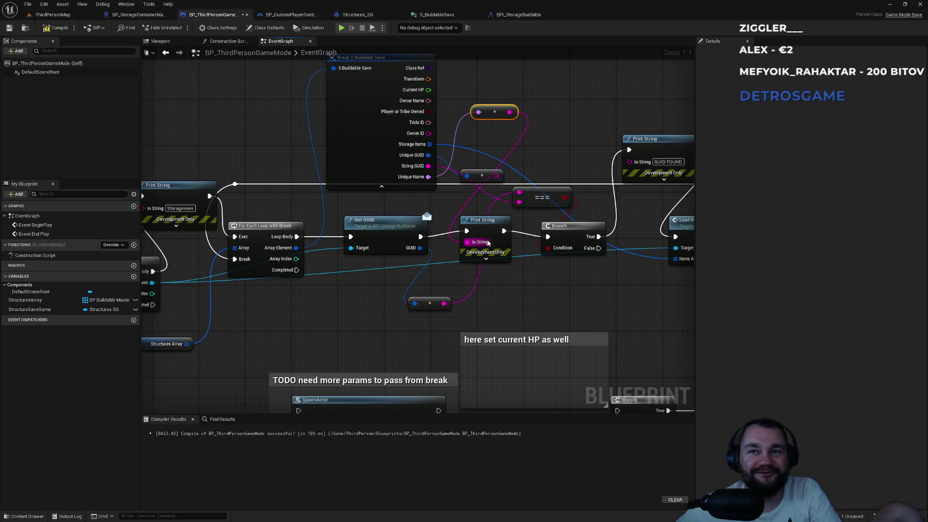
click(57, 29)
Delete all old .sav files from the SaveGames folder and return to ThirdPersonMap.
key(alt+Tab)
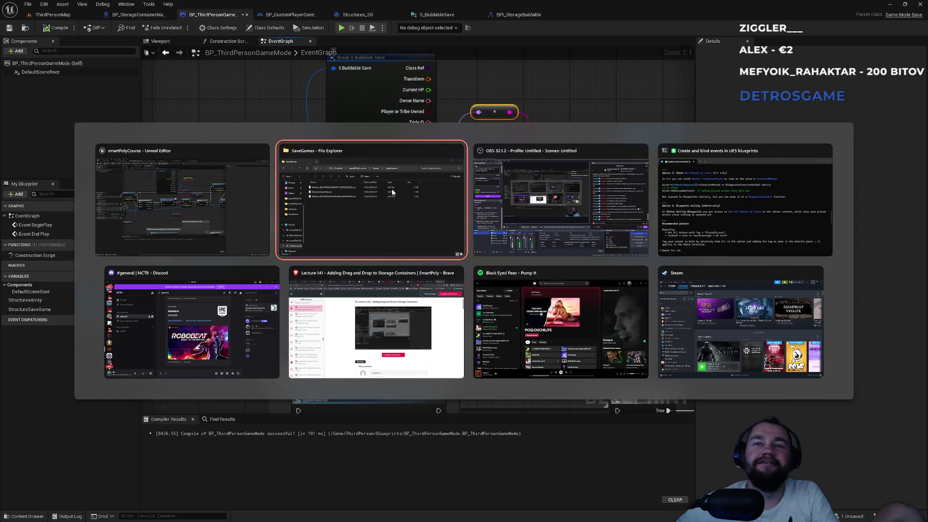
key(ctrl+a)
key(Delete)
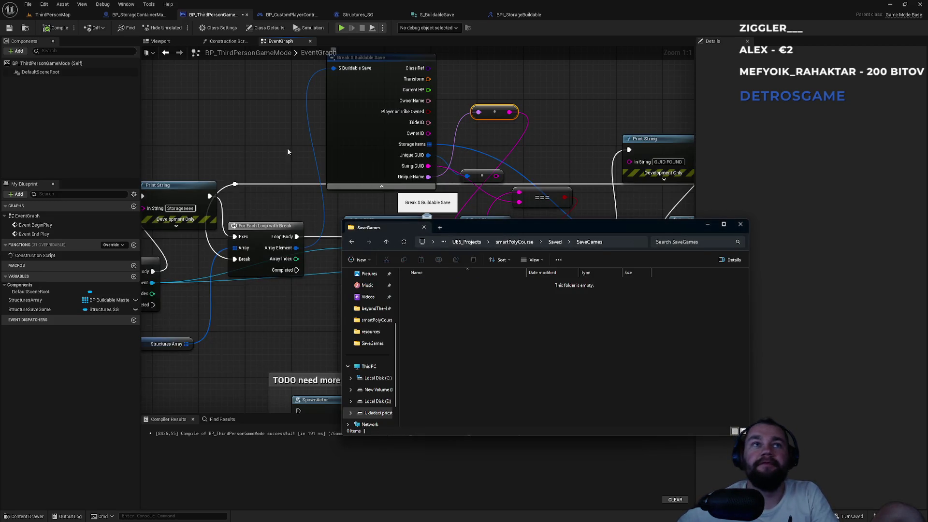
click(53, 15)
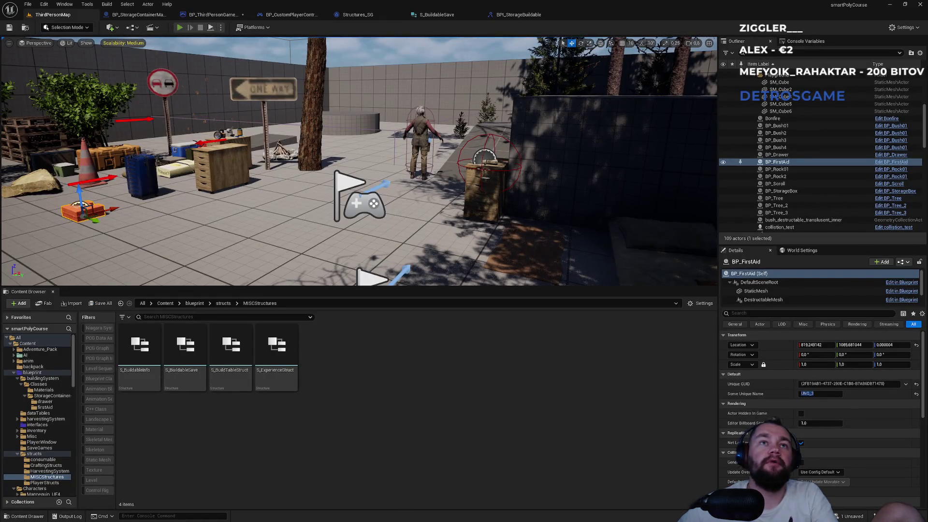
Run two quick play tests, then select BP_StorageBox in the level.
click(179, 27)
key(Escape)
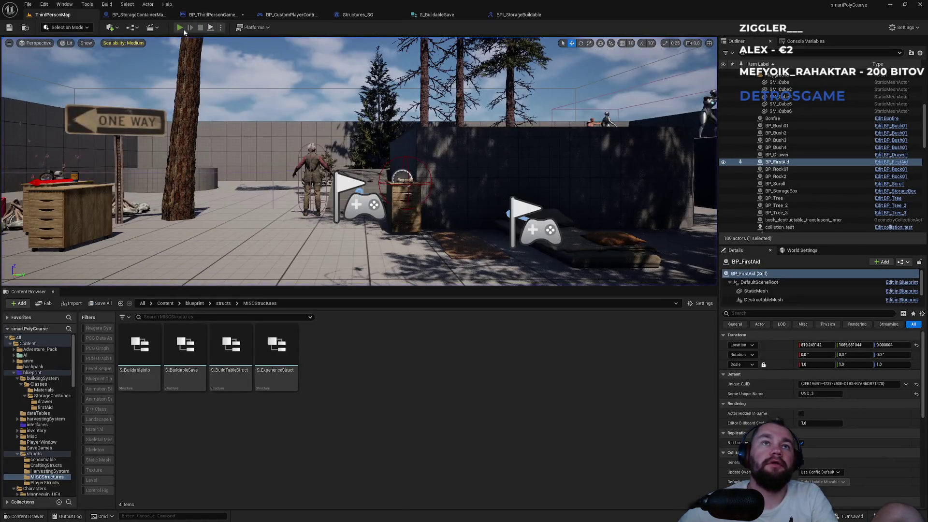
click(183, 29)
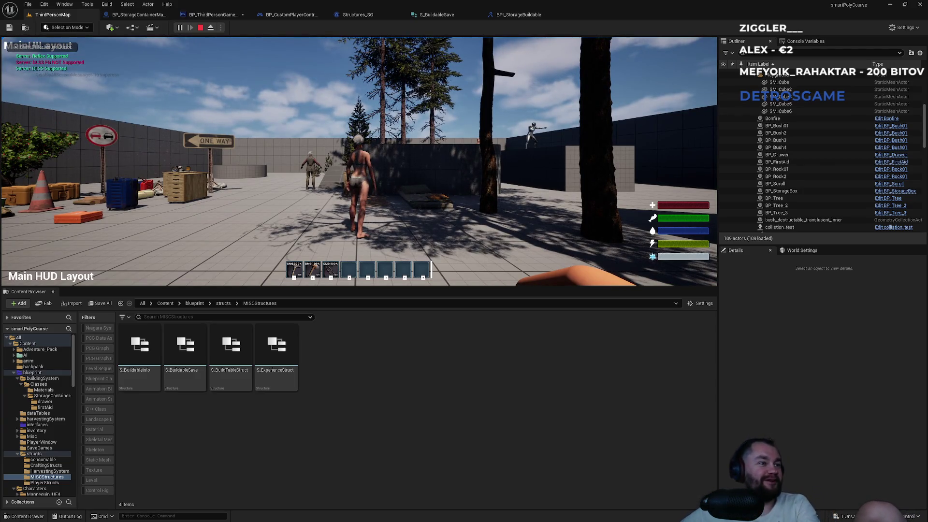
key(Escape)
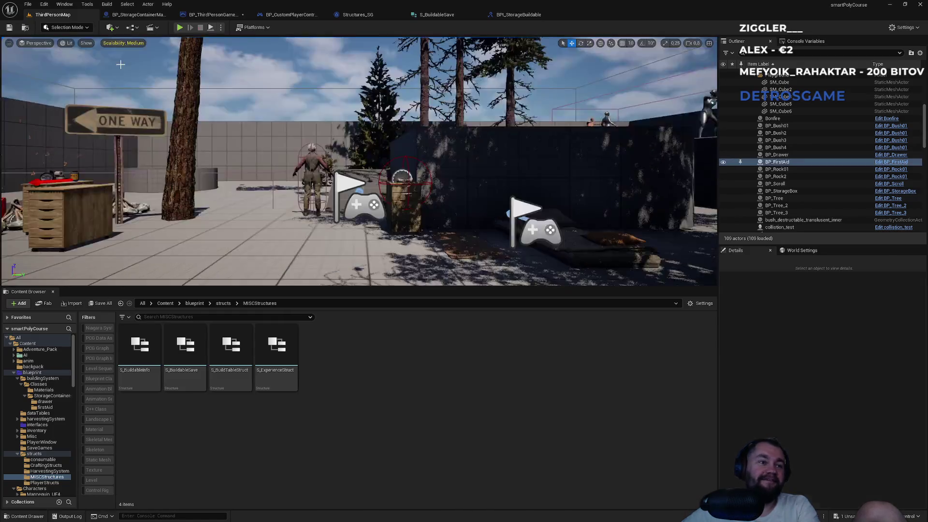
click(241, 116)
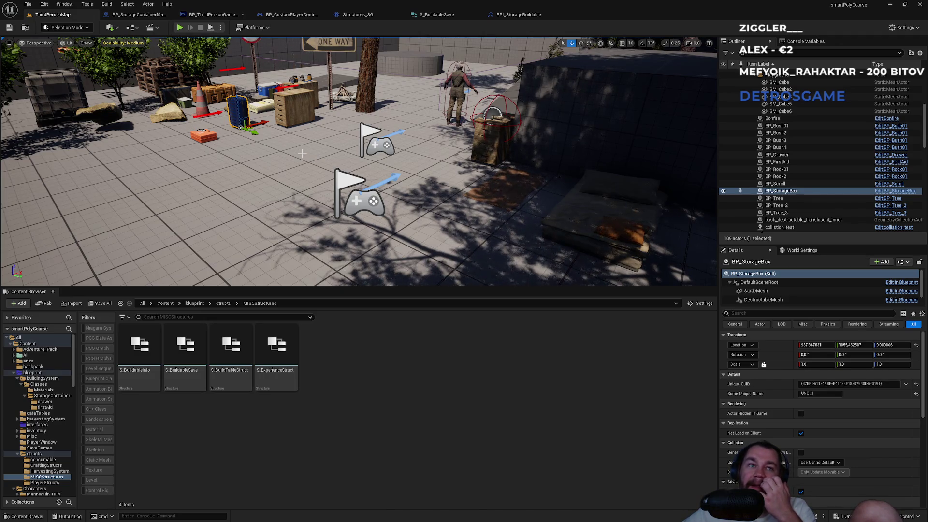
Play-test three more times, then view BP_StorageContainerMaster's GetUniqueName function.
click(179, 28)
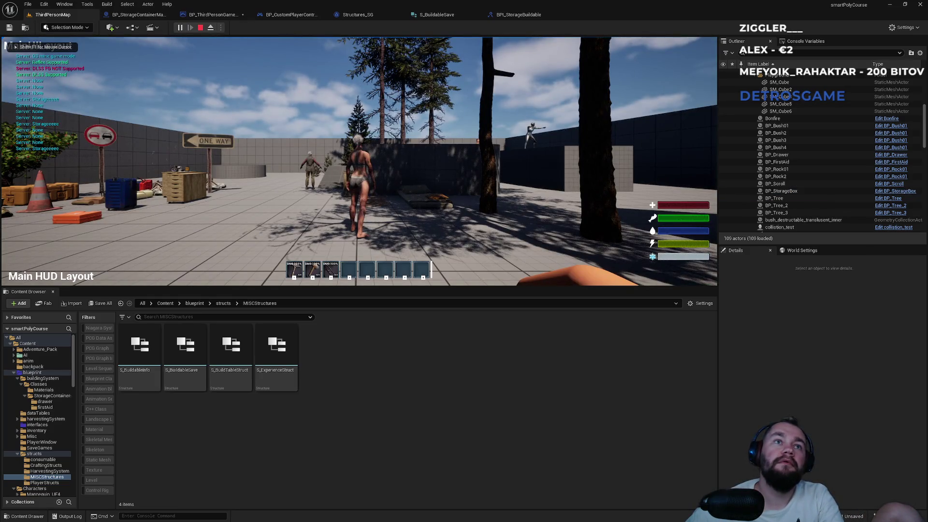
key(Escape)
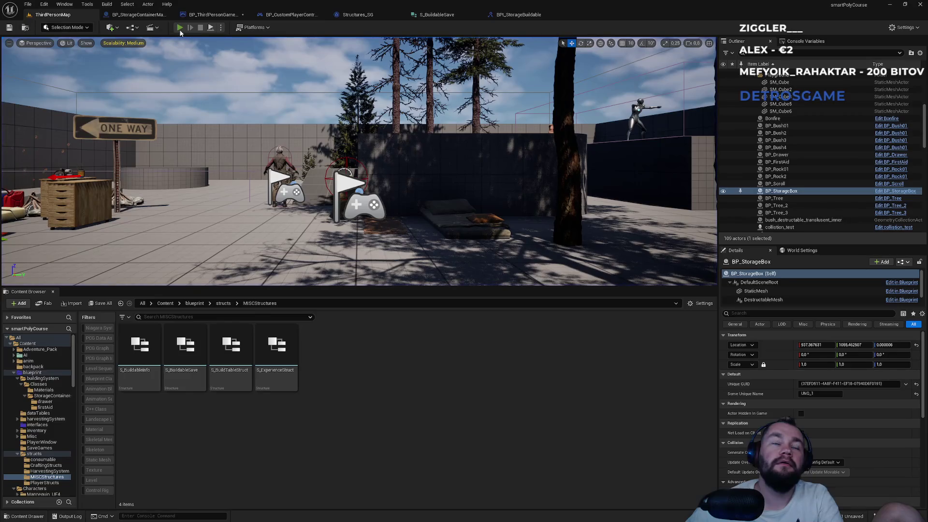
click(190, 23)
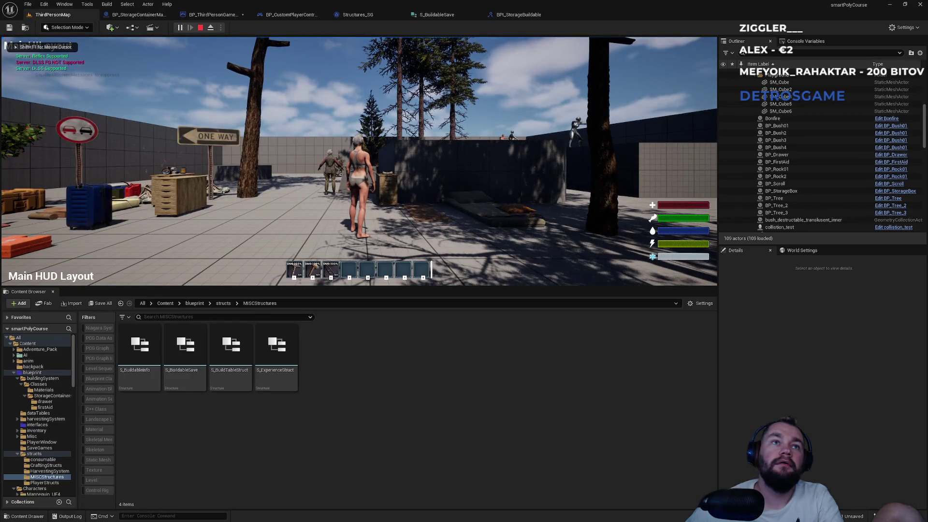
key(Escape)
click(180, 29)
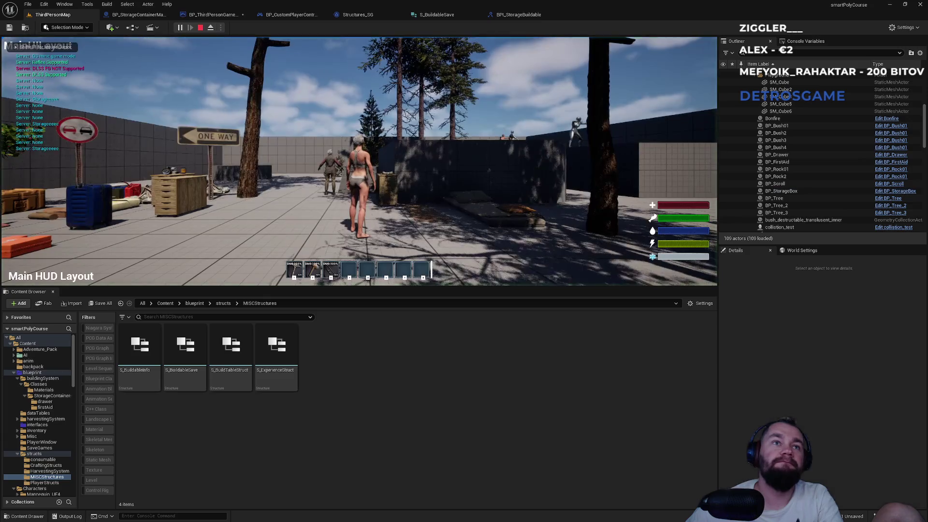
key(Escape)
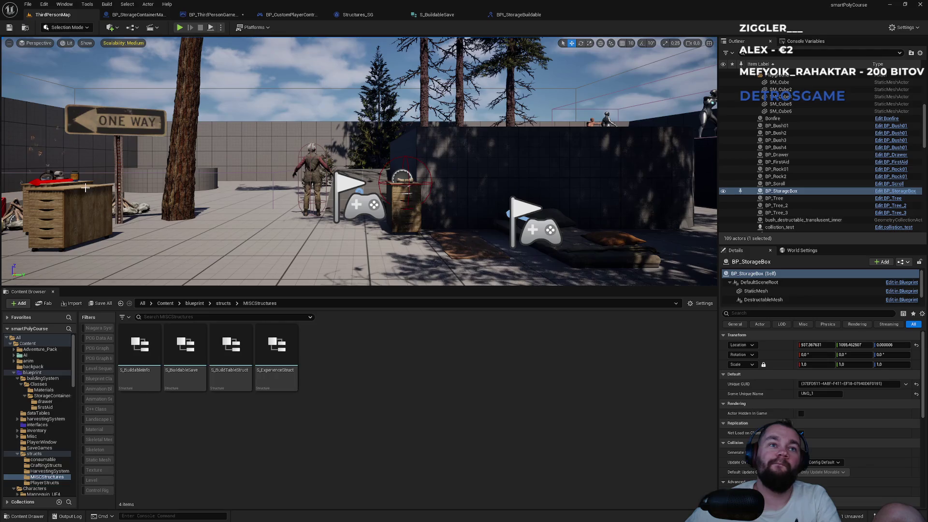
click(139, 15)
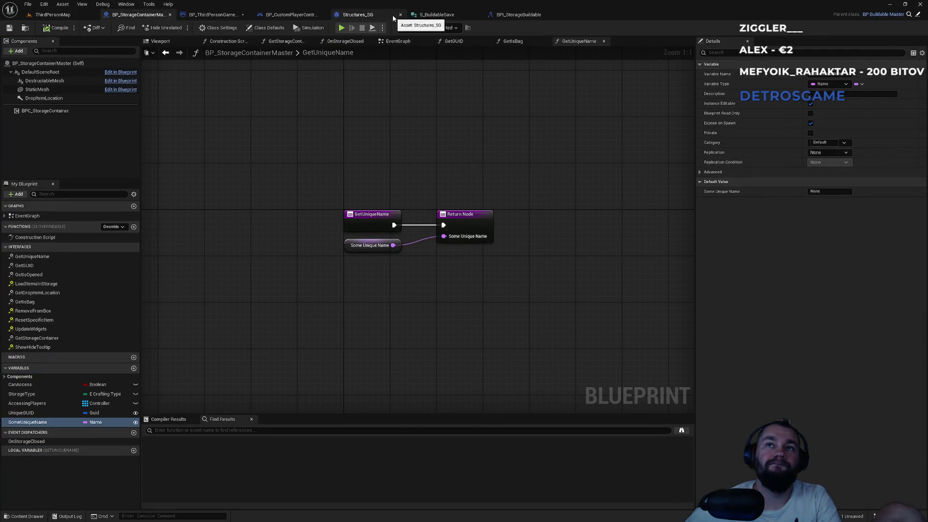
Review BPI_StorageBuildable, S_BuildableSave, Structures_SG and BP_CustomPlayerController, ending on BP_ThirdPersonGameMode's event graph.
click(513, 15)
click(436, 16)
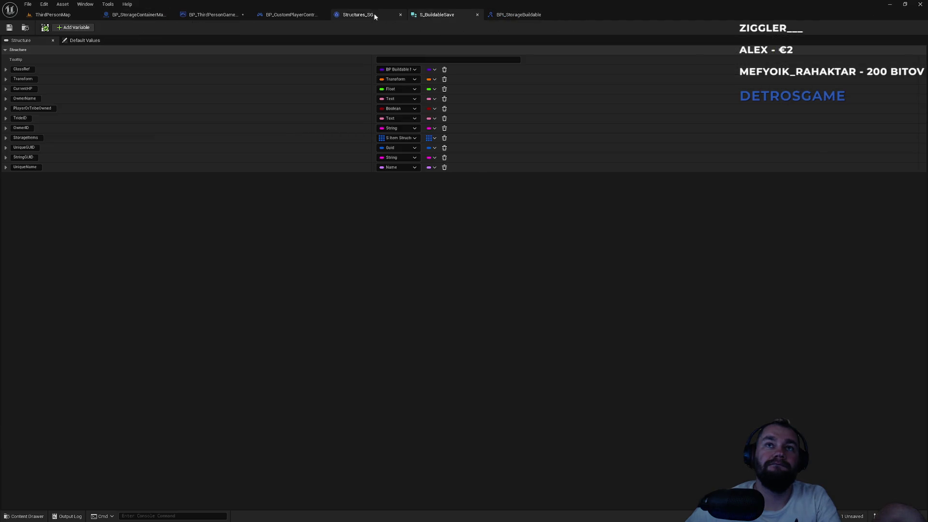
click(360, 14)
click(304, 14)
click(238, 15)
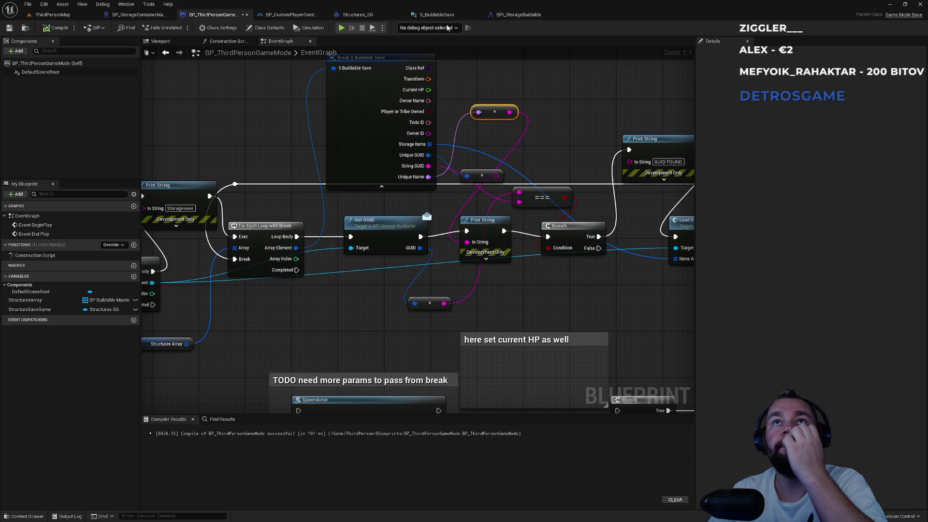
Pan the game mode graph to the For Each Loop over Structures Array and pull a wire from Array Element.
click(286, 16)
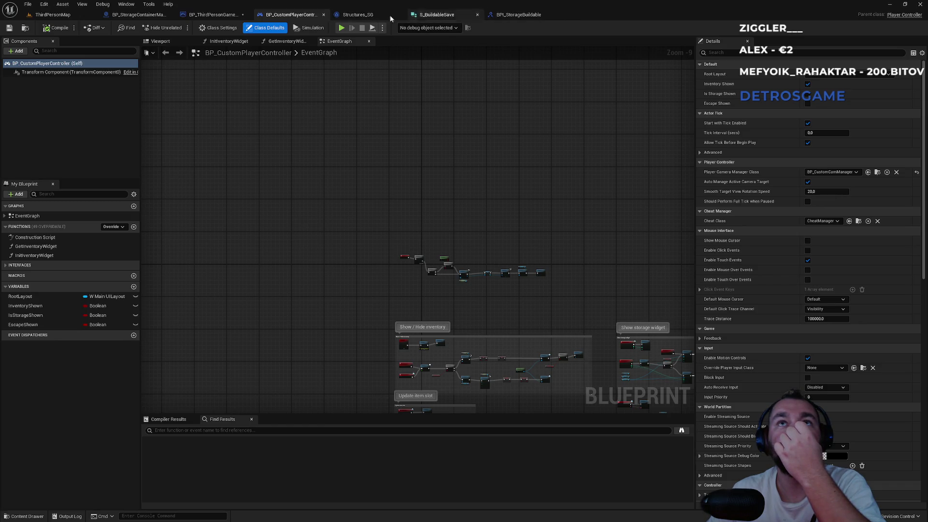
click(232, 18)
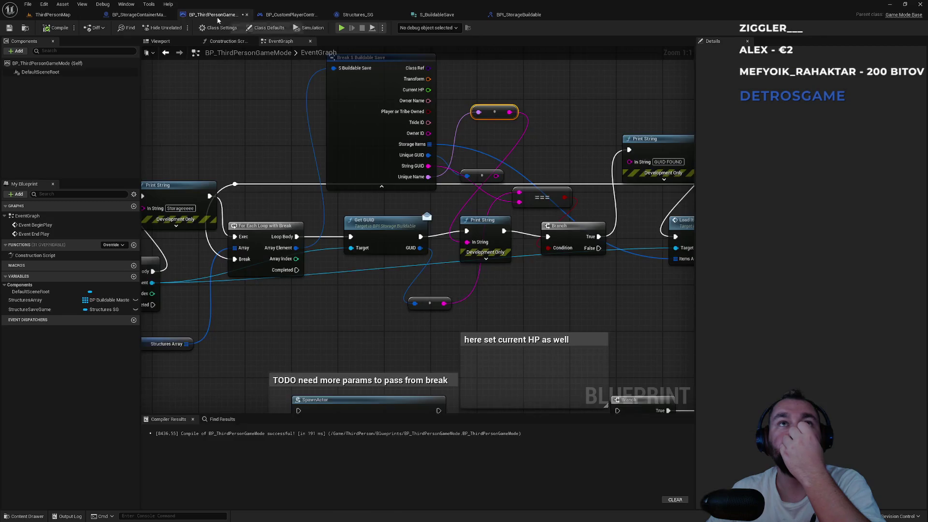
mouse_move(339, 276)
mouse_down()
mouse_move(455, 127)
mouse_move(473, 119)
mouse_up()
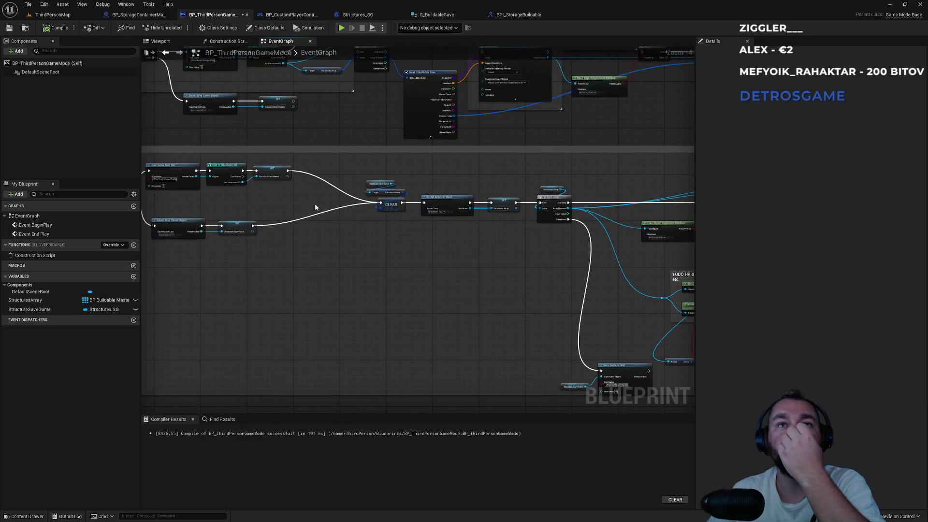
scroll(415, 202, up, 4)
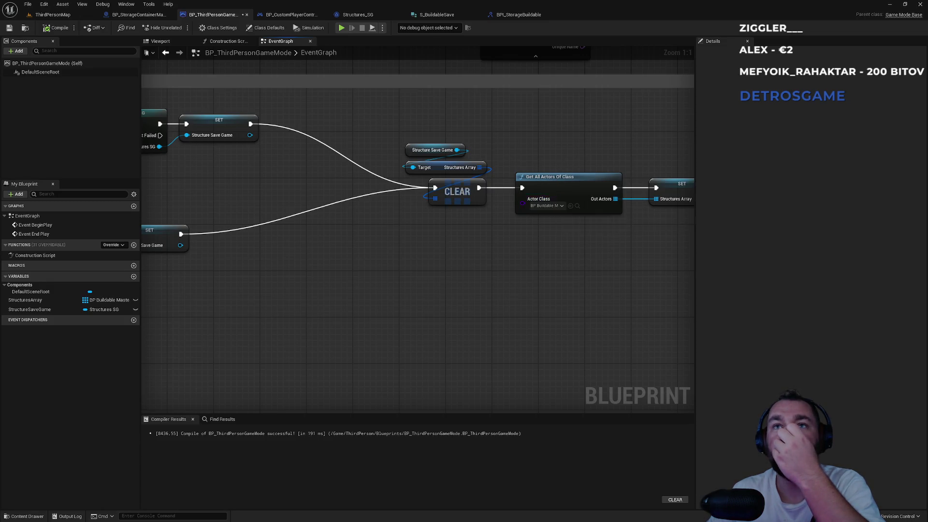
drag(564, 159, 272, 154)
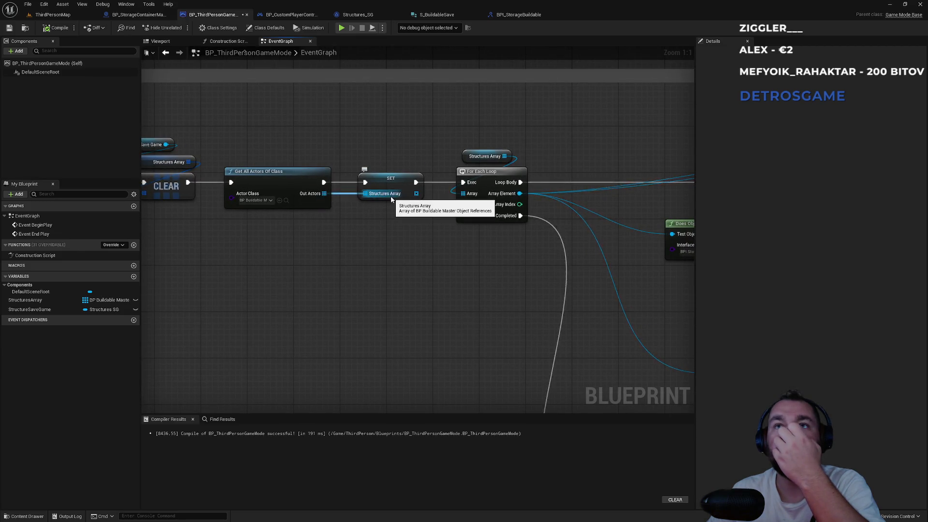
drag(532, 151, 306, 166)
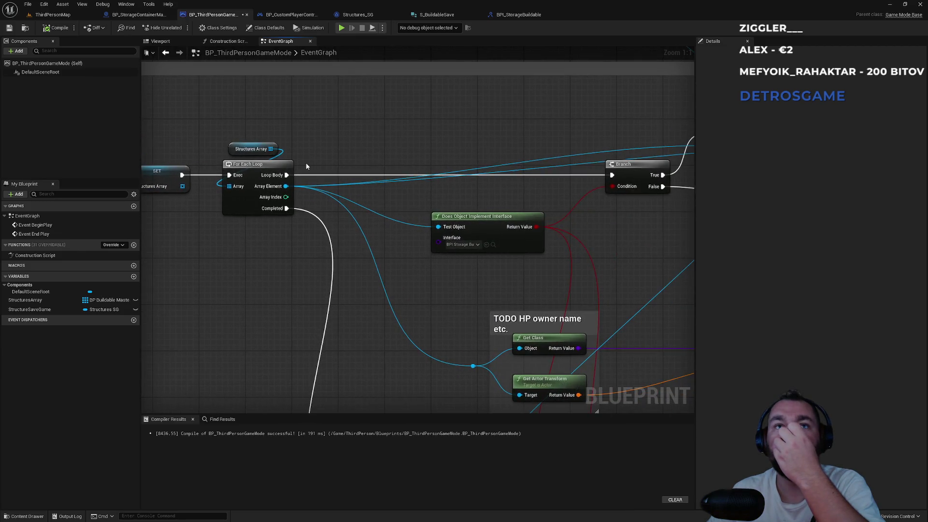
scroll(307, 185, down, 2)
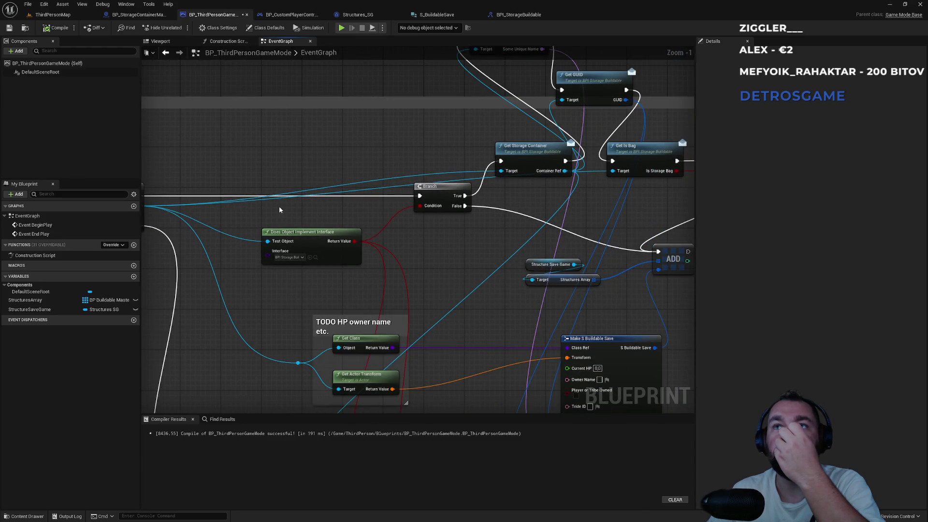
mouse_move(279, 206)
mouse_down()
mouse_move(392, 199)
mouse_move(388, 204)
mouse_up()
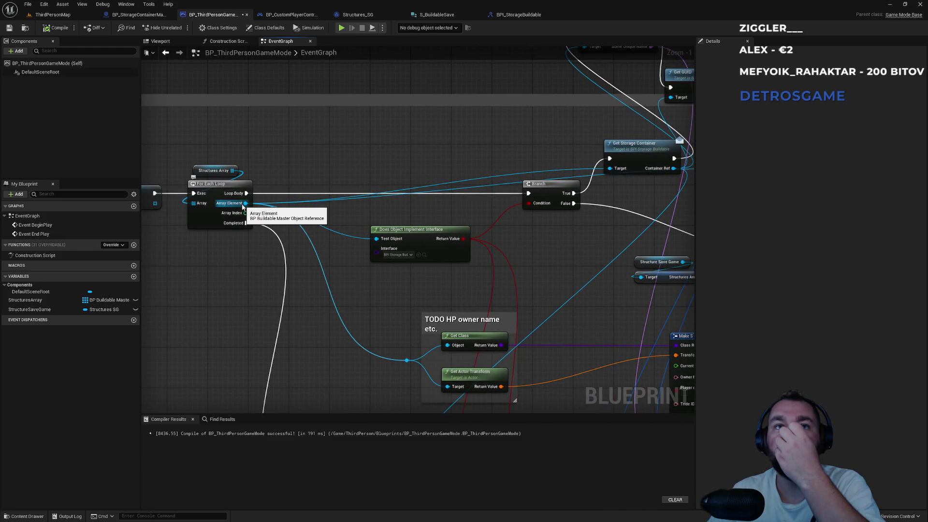
mouse_move(243, 206)
mouse_down()
mouse_move(672, 151)
mouse_move(379, 130)
mouse_move(372, 42)
mouse_move(303, 174)
mouse_move(303, 165)
mouse_move(263, 410)
mouse_move(315, 395)
mouse_move(367, 222)
mouse_up()
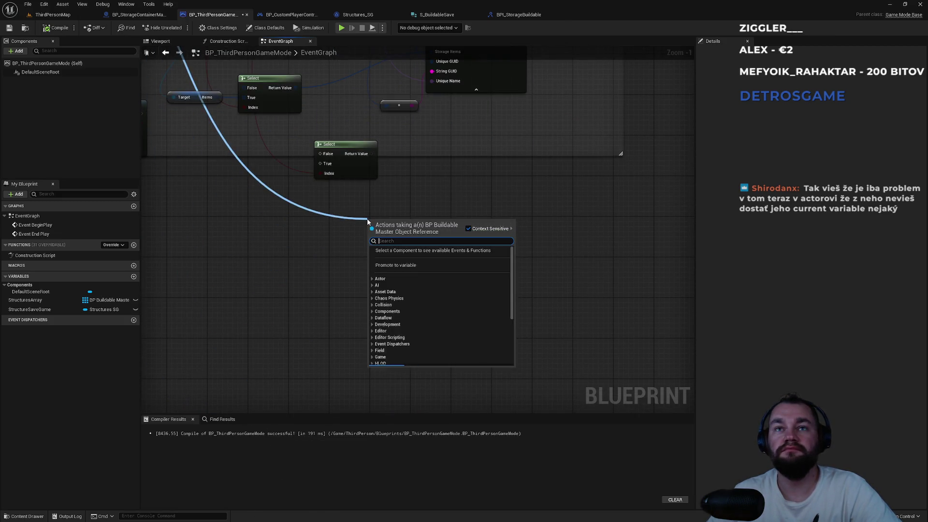
Search the action menu for 'get uni' and 'unique', then cancel without adding Get Unique Name.
text(get uni)
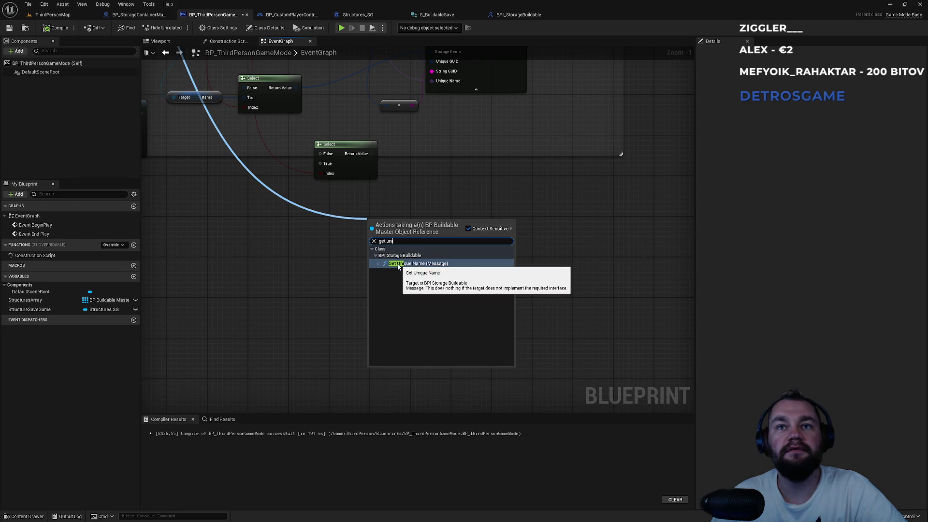
text(unique)
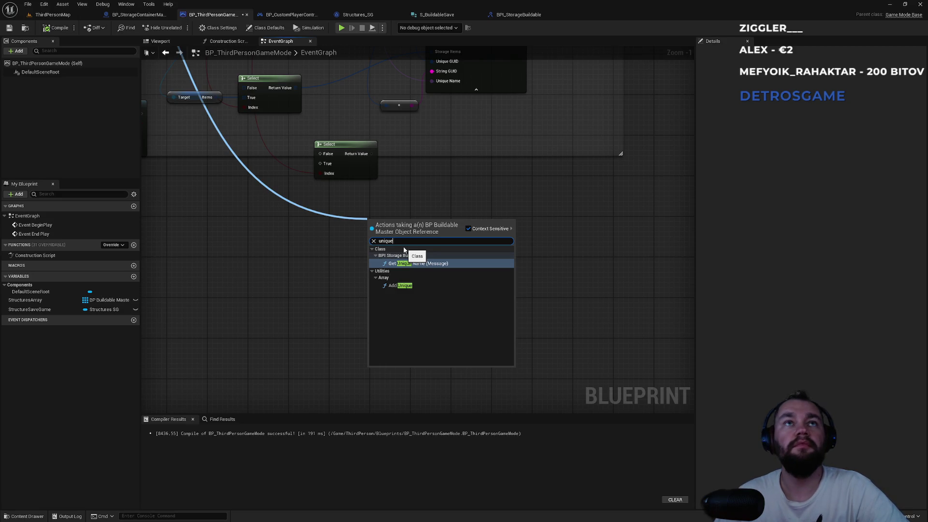
key(Escape)
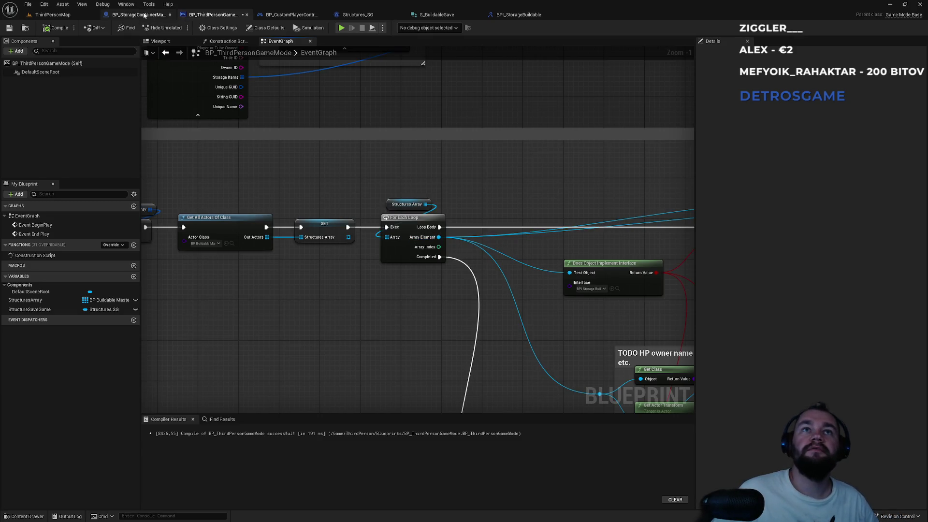
drag(575, 181, 287, 127)
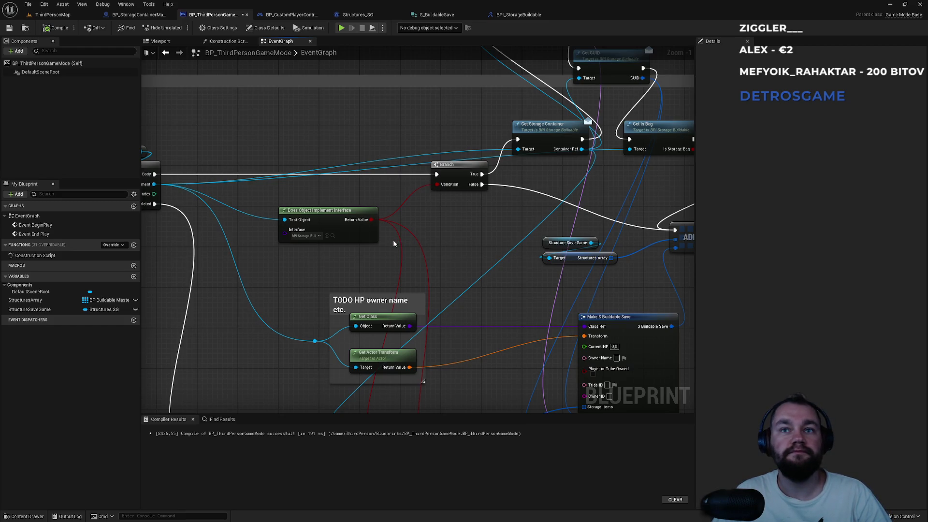
mouse_move(250, 213)
mouse_down()
mouse_move(533, 208)
mouse_move(352, 202)
mouse_up()
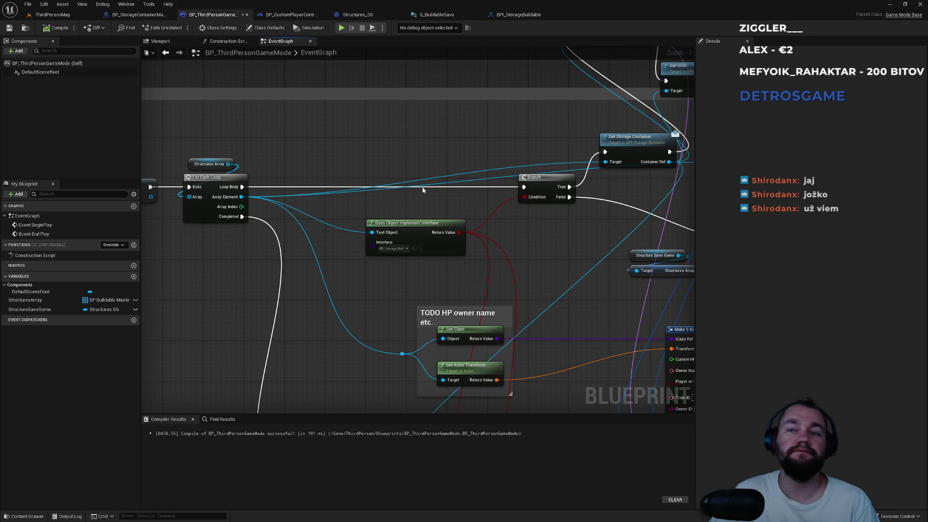
mouse_move(386, 194)
mouse_down()
mouse_move(309, 183)
mouse_move(299, 88)
mouse_up()
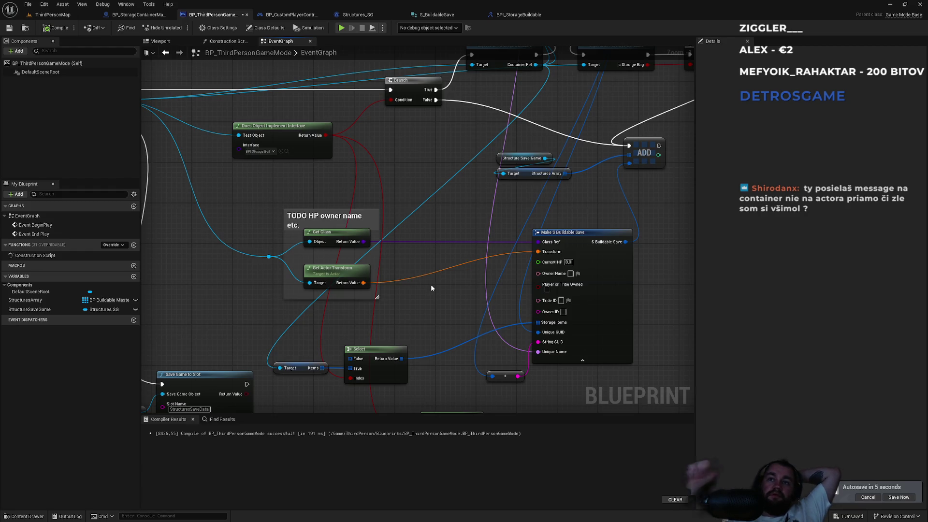
Open Get Storage Container's read-only definition in BPI_StorageBuildable, then return to BP_StorageContainerMaster's GetUniqueName.
scroll(414, 279, up, 1)
scroll(410, 279, down, 3)
scroll(453, 329, up, 3)
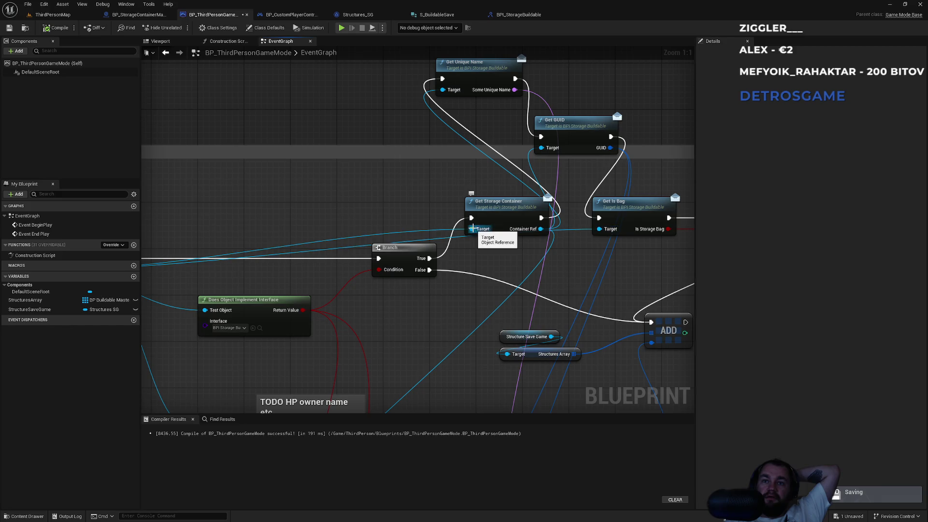
mouse_move(186, 247)
mouse_down()
mouse_move(273, 218)
mouse_move(449, 228)
mouse_up()
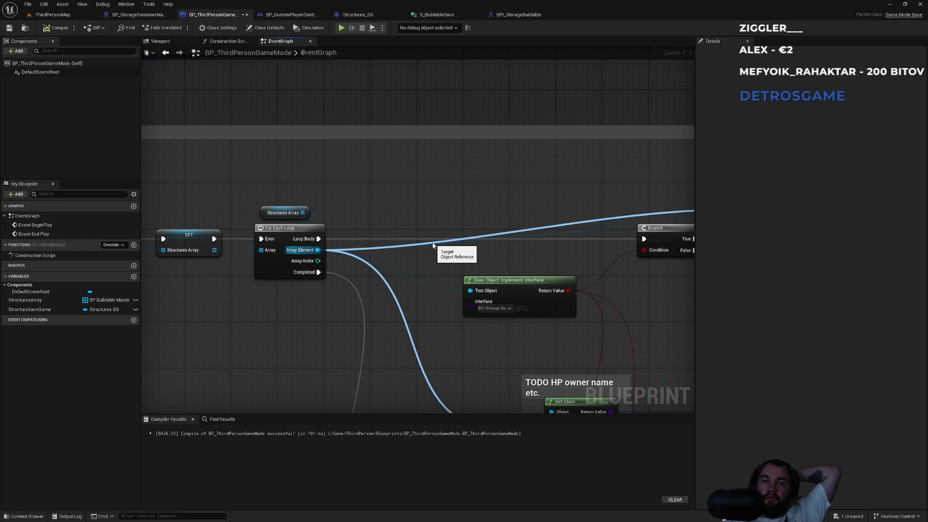
drag(528, 196, 263, 188)
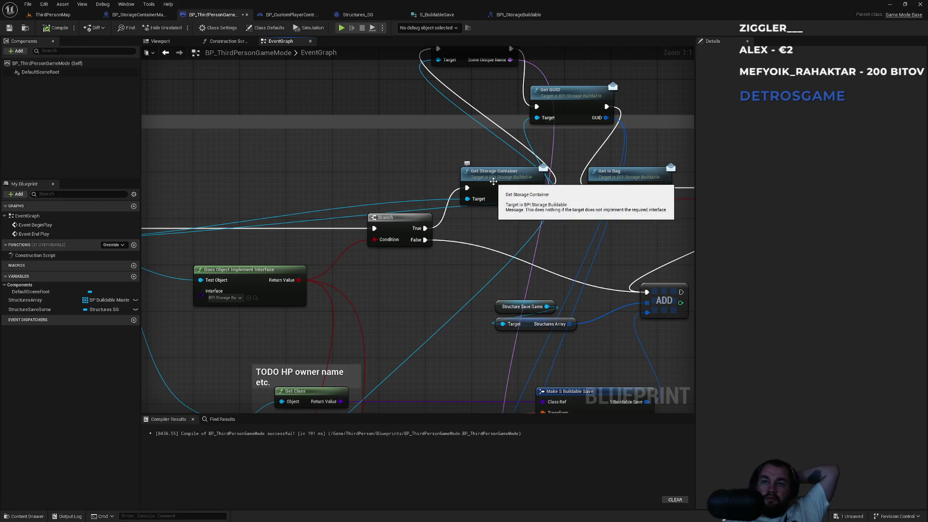
drag(454, 184, 609, 175)
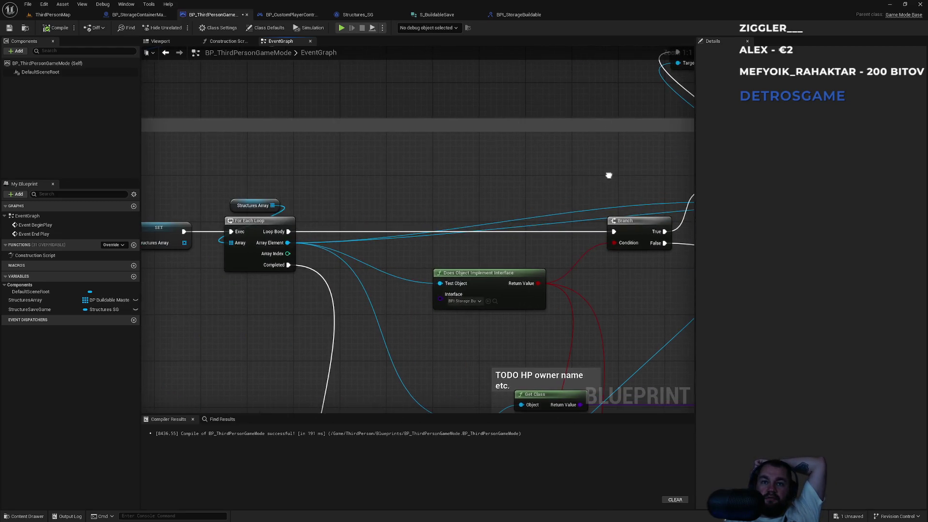
drag(514, 228, 302, 221)
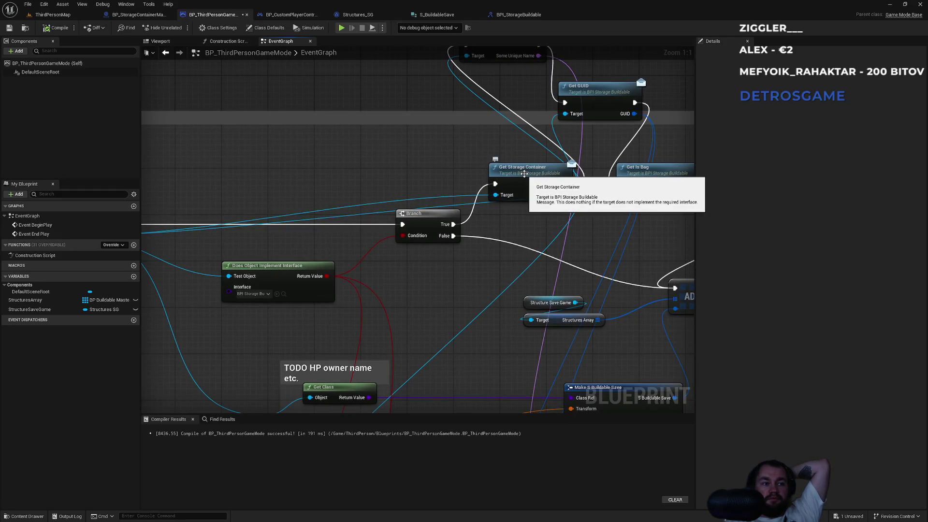
mouse_move(391, 172)
mouse_down()
mouse_move(597, 172)
mouse_move(384, 183)
mouse_up()
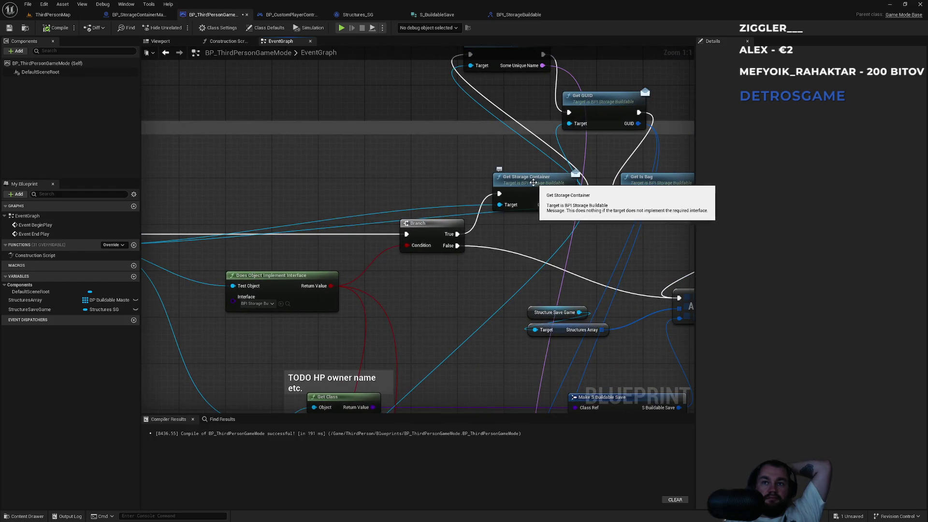
double_click(523, 185)
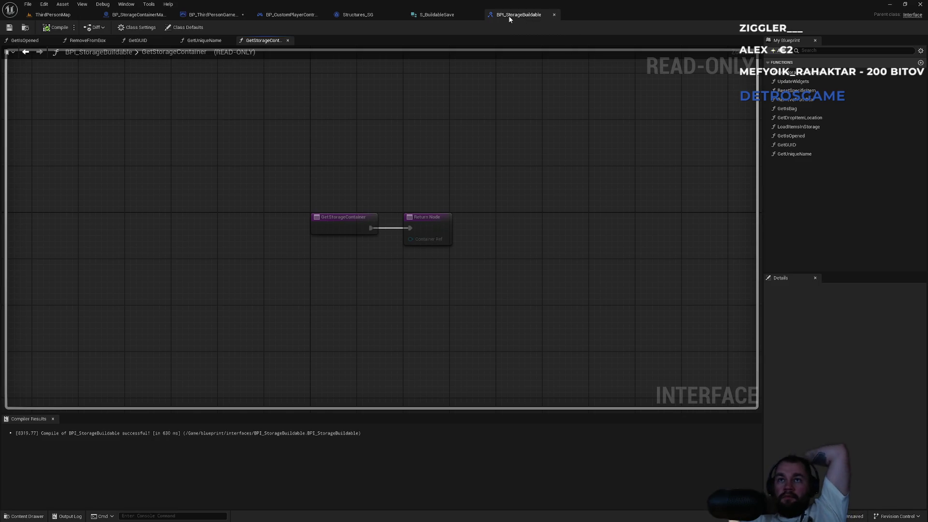
click(140, 15)
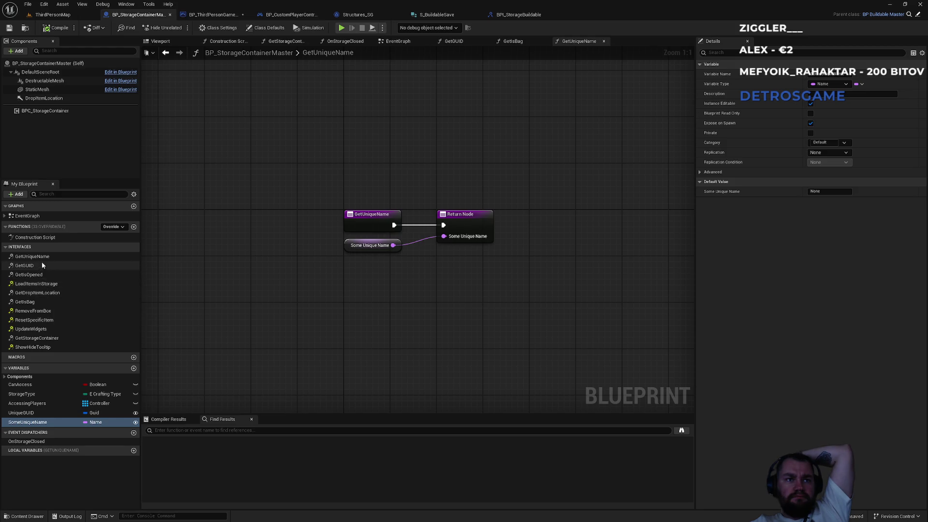
Inspect the container's GetStorageContainer implementation, then revisit BPI_StorageBuildable, S_BuildableSave, Structures_SG and BP_CustomPlayerController.
double_click(44, 339)
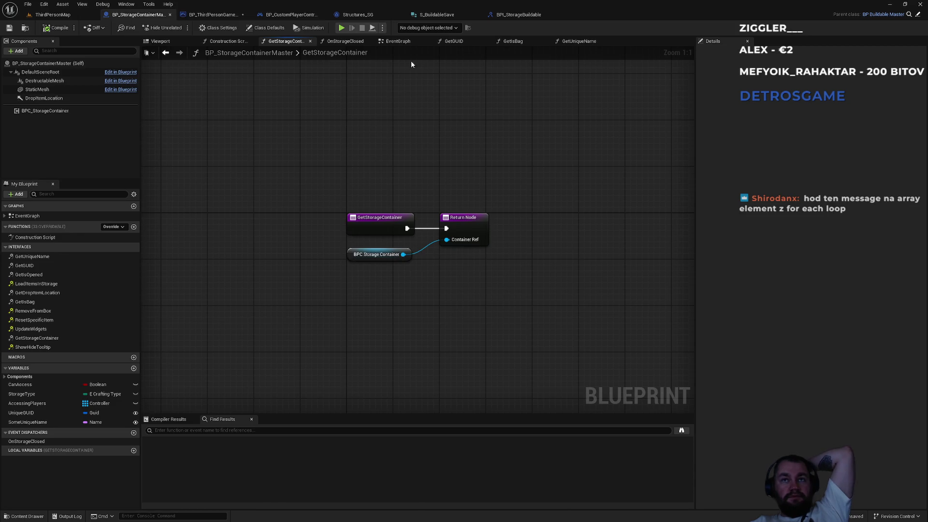
click(512, 18)
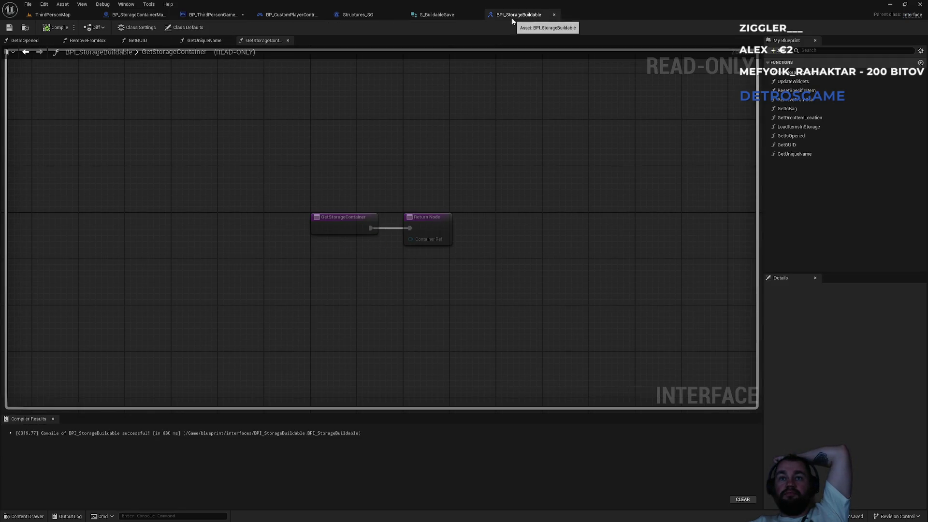
click(427, 18)
click(359, 17)
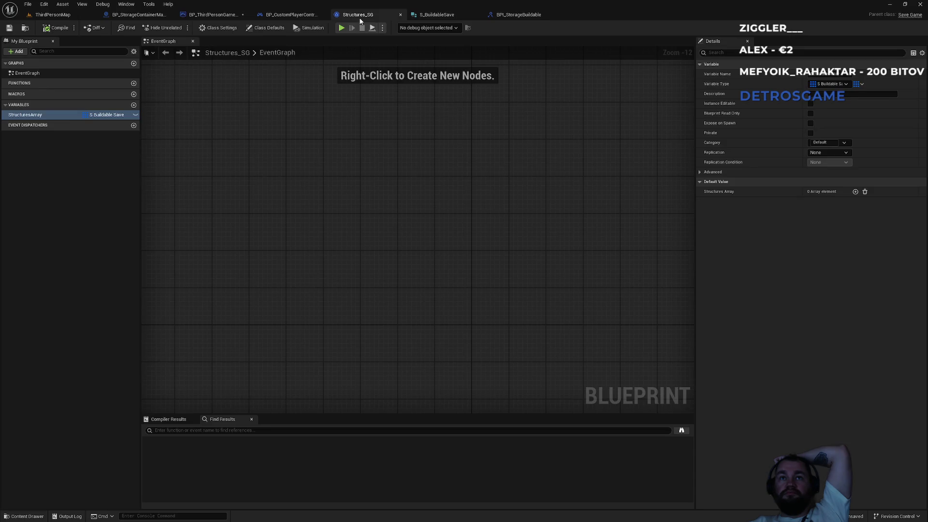
click(309, 15)
Paste a copy of Get Unique Name between Loop Body and the Branch.
click(211, 15)
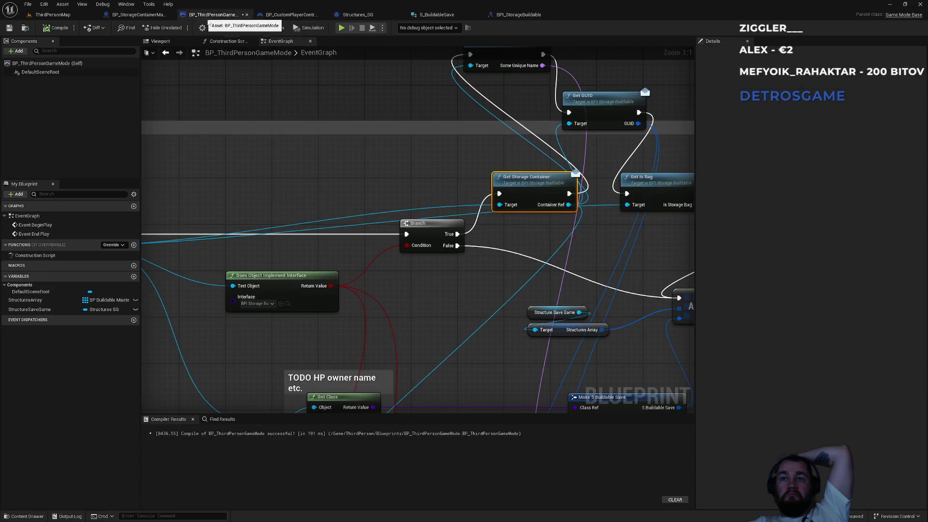
mouse_move(358, 124)
mouse_down()
mouse_move(349, 205)
mouse_move(364, 184)
mouse_up()
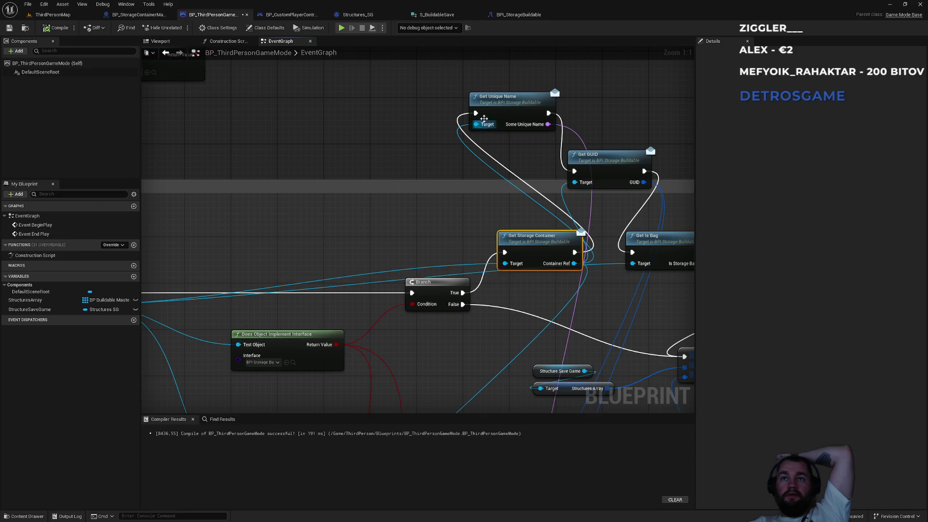
click(486, 118)
mouse_move(369, 221)
mouse_down()
mouse_move(439, 199)
mouse_move(407, 209)
mouse_up()
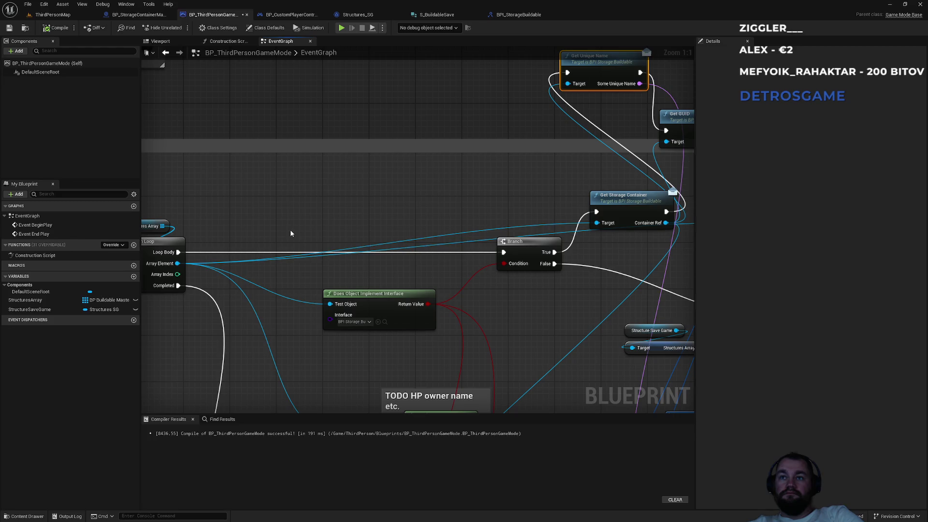
key(ctrl+c)
key(ctrl+v)
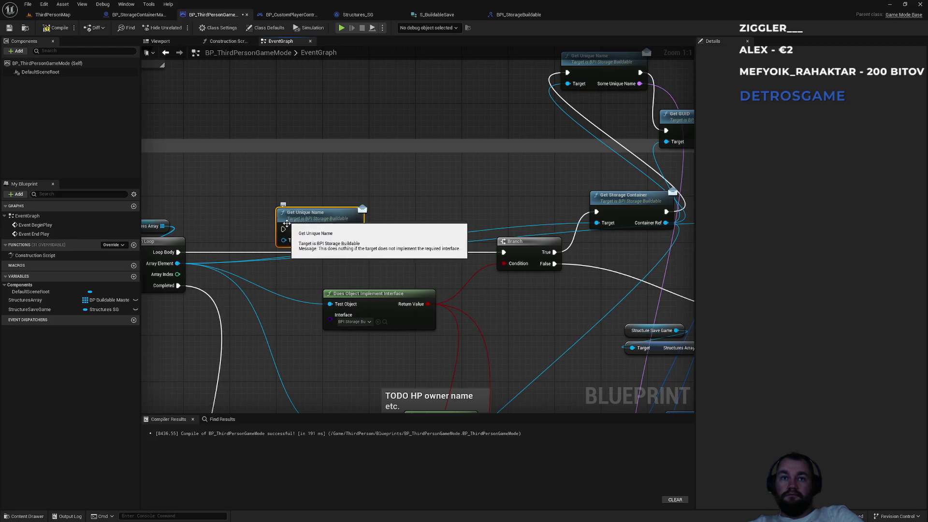
mouse_move(283, 229)
mouse_down()
mouse_move(231, 253)
mouse_move(178, 252)
mouse_up()
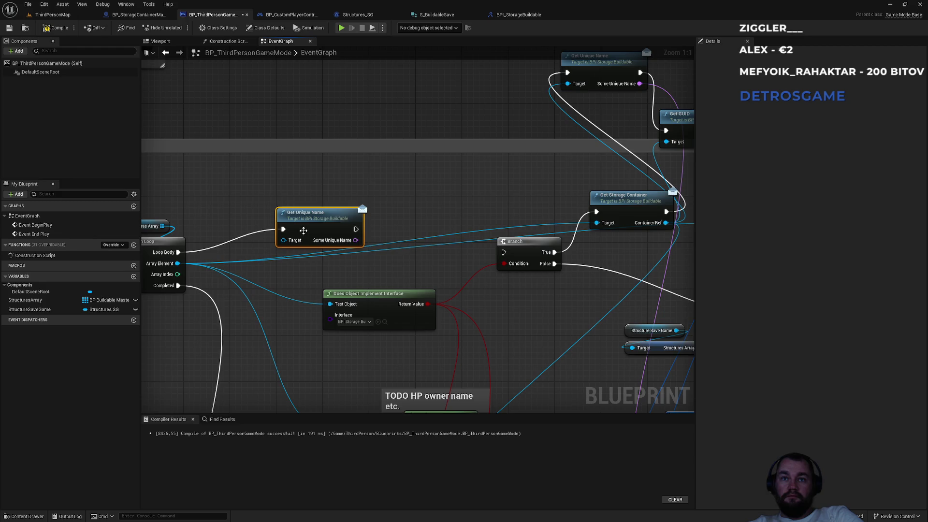
drag(340, 228, 392, 234)
drag(385, 223, 504, 251)
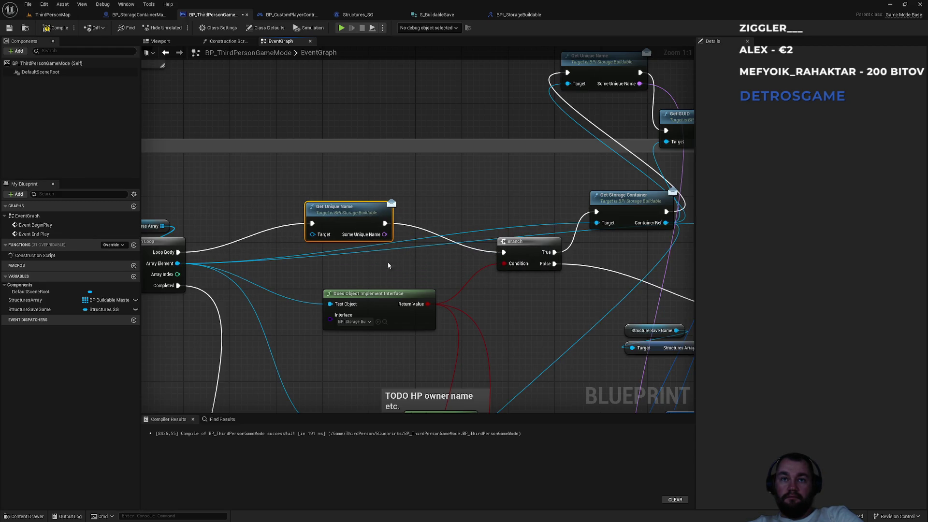
Delete the old Get Unique Name node and link Get Storage Container directly to Get GUID.
drag(326, 247, 495, 128)
click(495, 126)
key(Delete)
mouse_move(572, 171)
mouse_down()
mouse_move(579, 218)
mouse_move(572, 253)
mouse_up()
drag(367, 234, 363, 143)
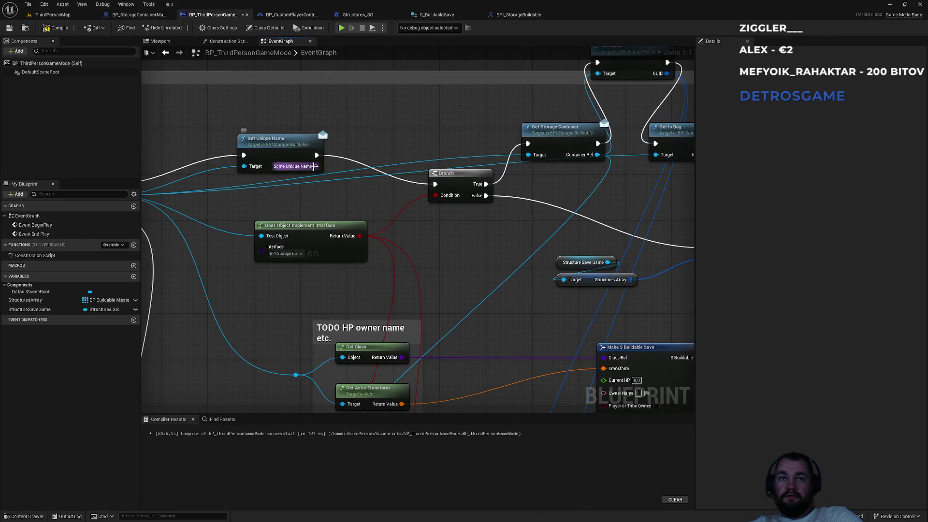
Wire Some Unique Name into Make S Buildable Save's Unique Name, compile, and select all six save files.
mouse_move(314, 166)
mouse_down()
mouse_move(495, 319)
mouse_move(541, 380)
mouse_move(611, 339)
mouse_up()
mouse_move(468, 151)
mouse_down()
mouse_move(477, 292)
mouse_move(425, 166)
mouse_move(448, 234)
mouse_up()
click(63, 29)
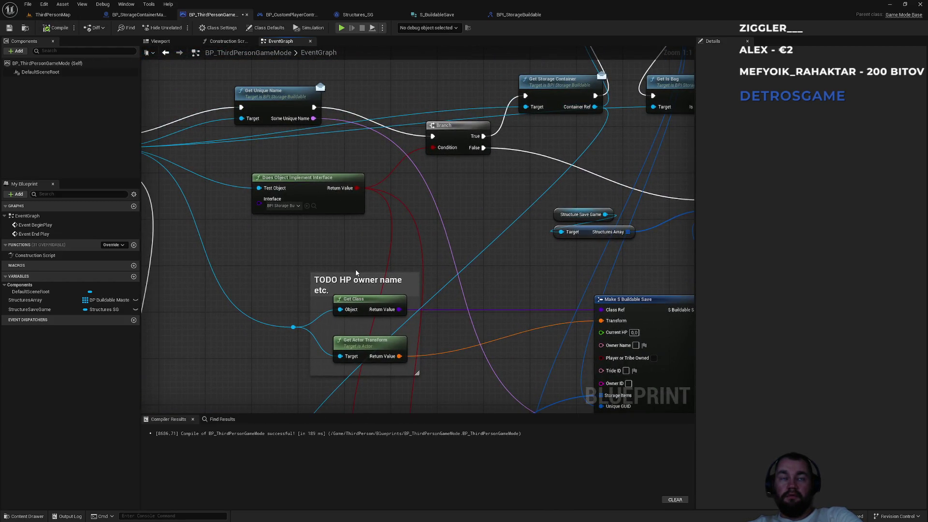
key(alt+Tab)
key(ctrl+a)
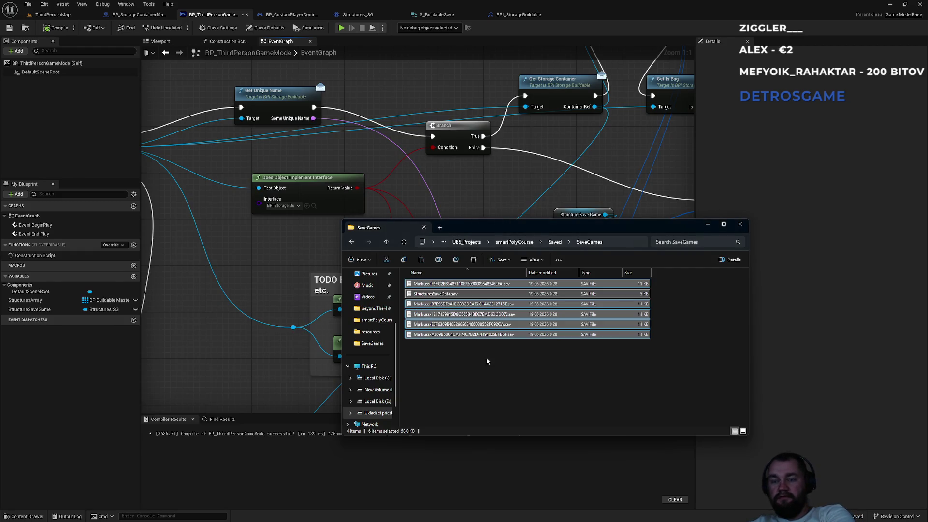
Delete the old save files and play-test ThirdPersonMap twice.
key(Delete)
click(73, 15)
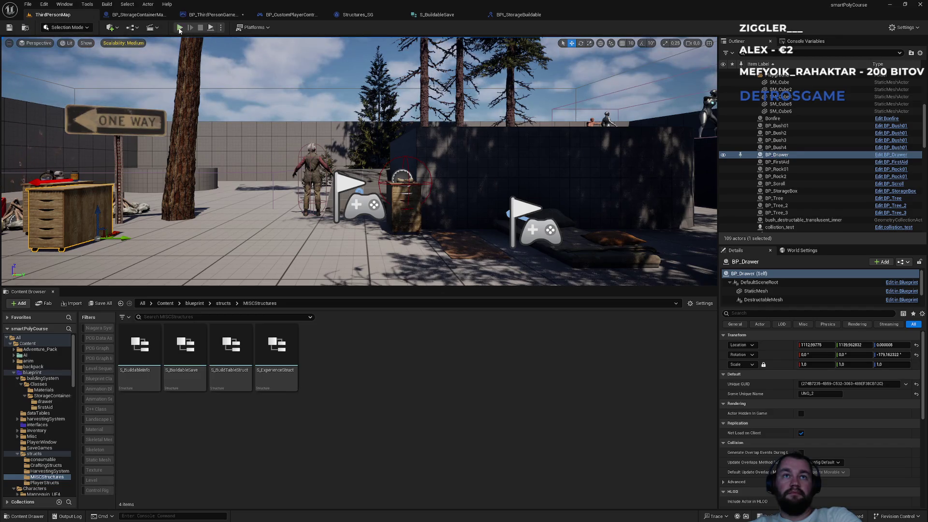
click(179, 27)
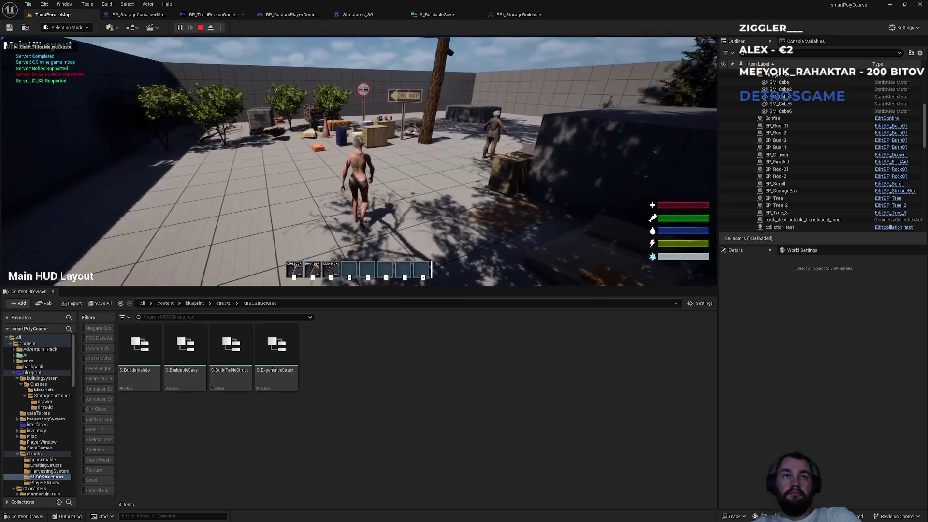
key(Escape)
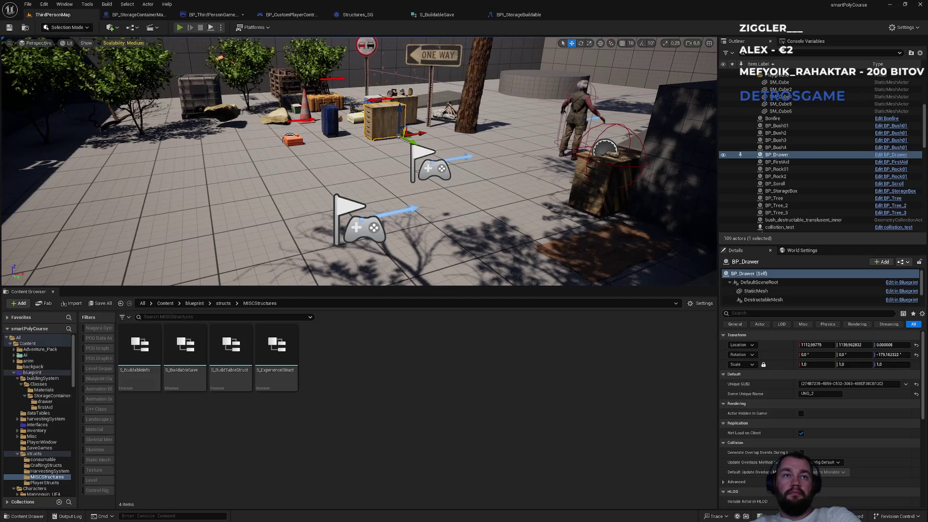
key(alt+p)
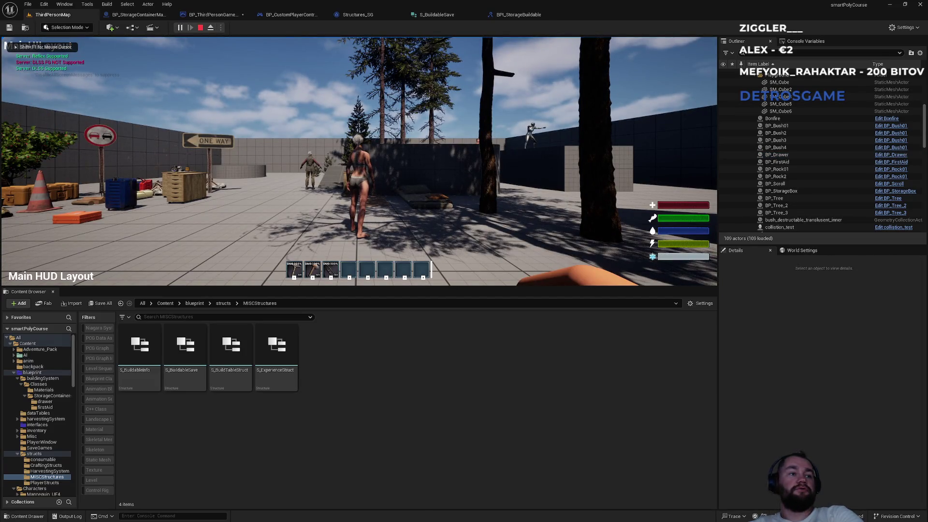
key(Escape)
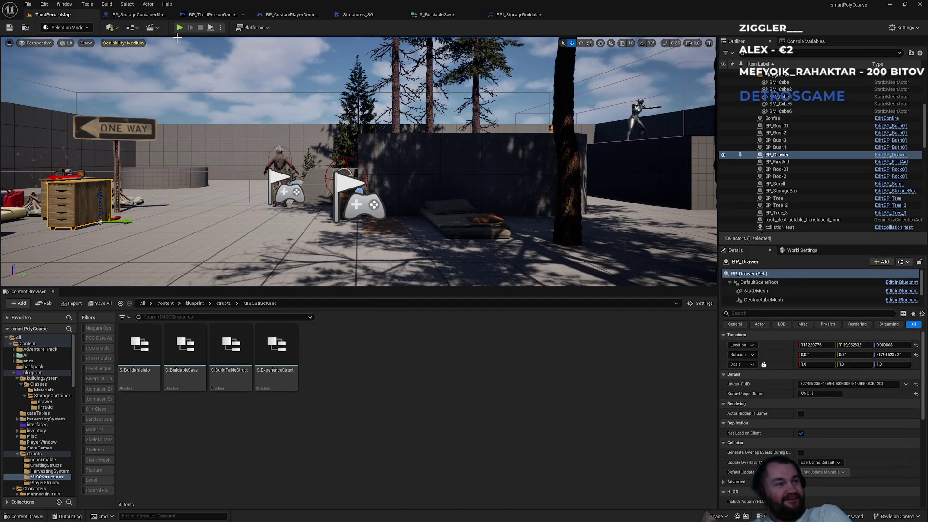
Add a Get GUID node on Array Element and run it from Loop Body into the Branch.
click(239, 18)
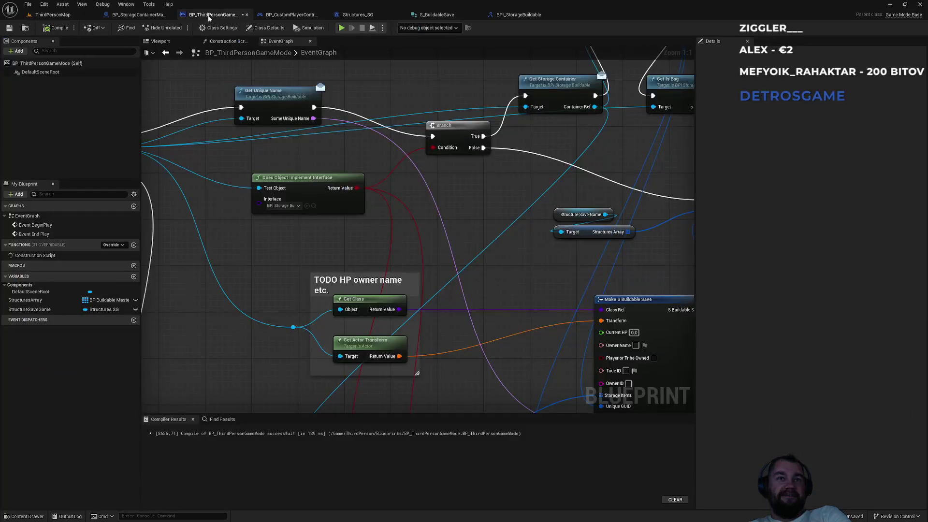
drag(362, 140, 312, 235)
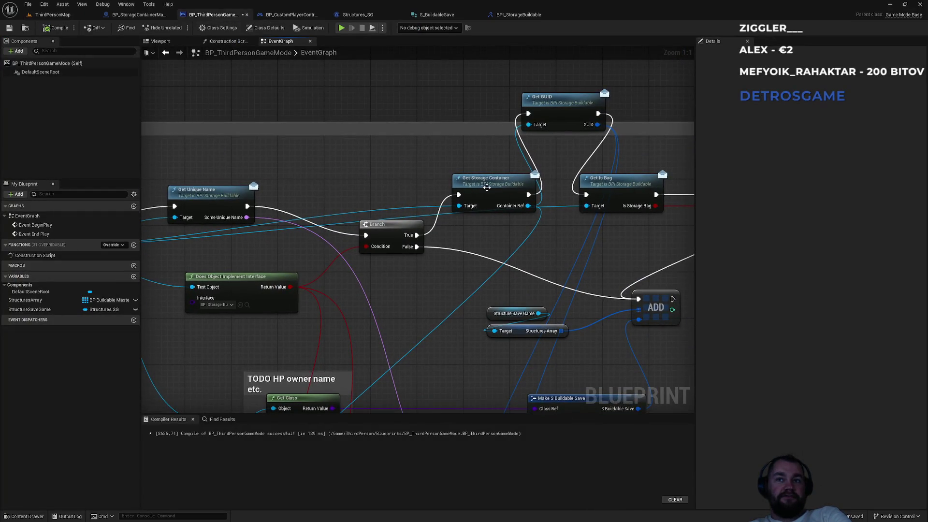
click(486, 188)
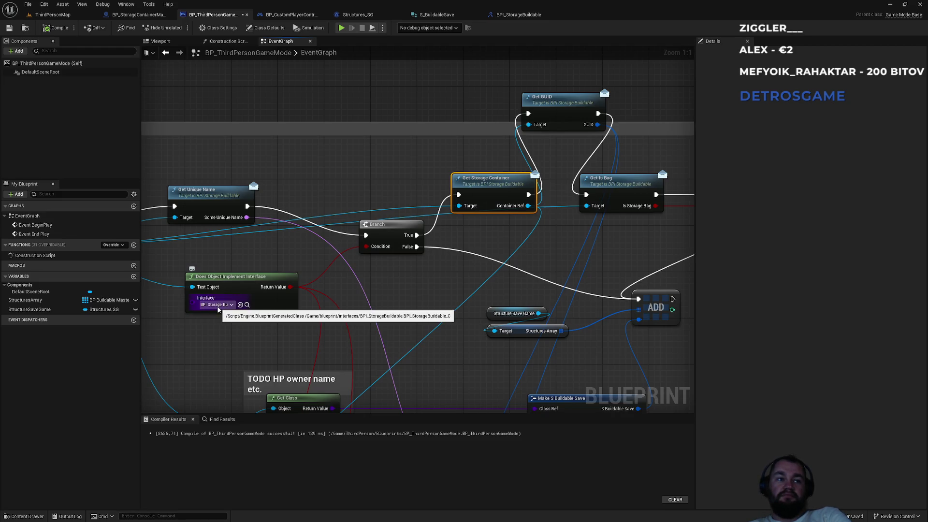
mouse_move(218, 309)
mouse_down()
mouse_move(195, 323)
mouse_move(439, 227)
mouse_move(364, 289)
mouse_up()
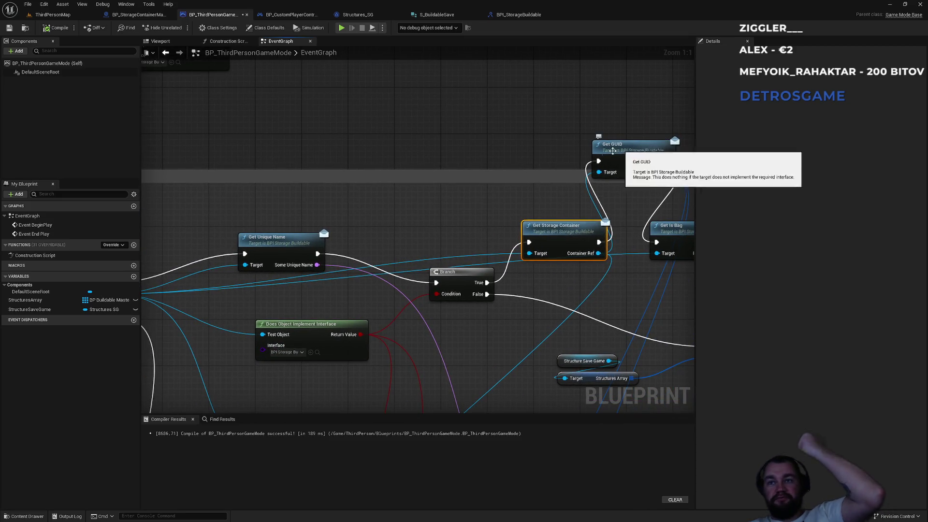
mouse_move(343, 206)
mouse_down()
mouse_move(507, 140)
mouse_move(391, 151)
mouse_move(408, 147)
mouse_up()
click(445, 174)
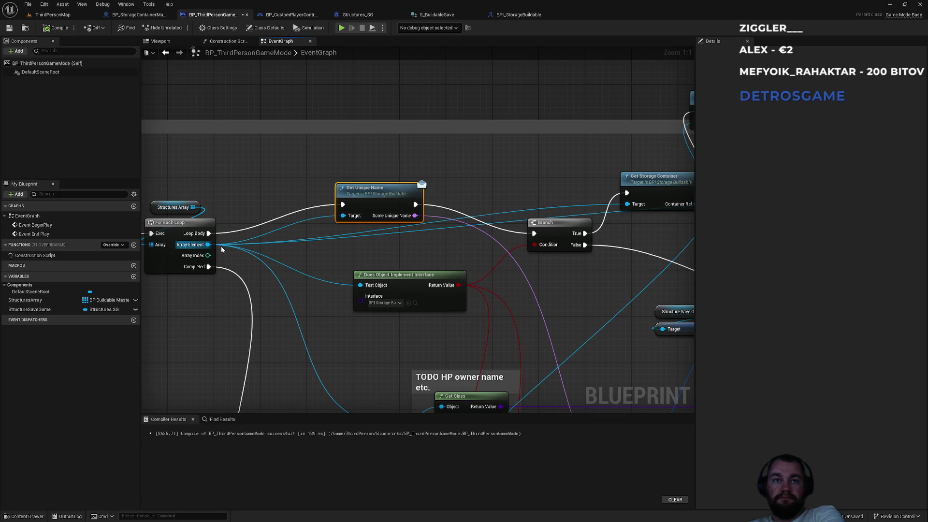
drag(208, 244, 299, 219)
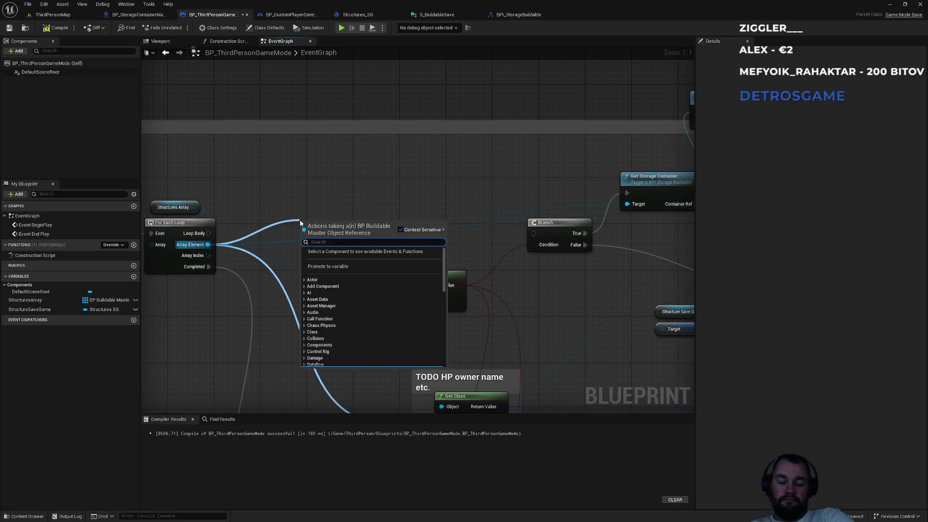
text(get guid)
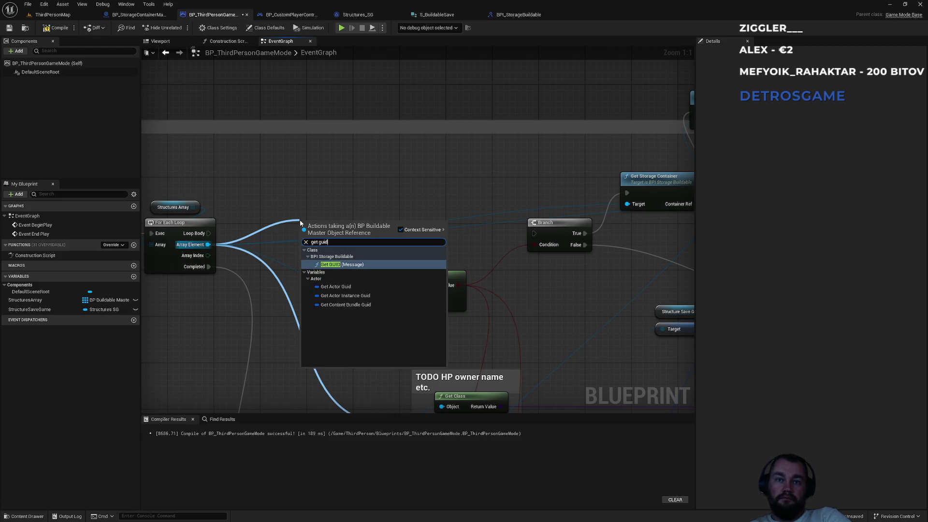
key(Return)
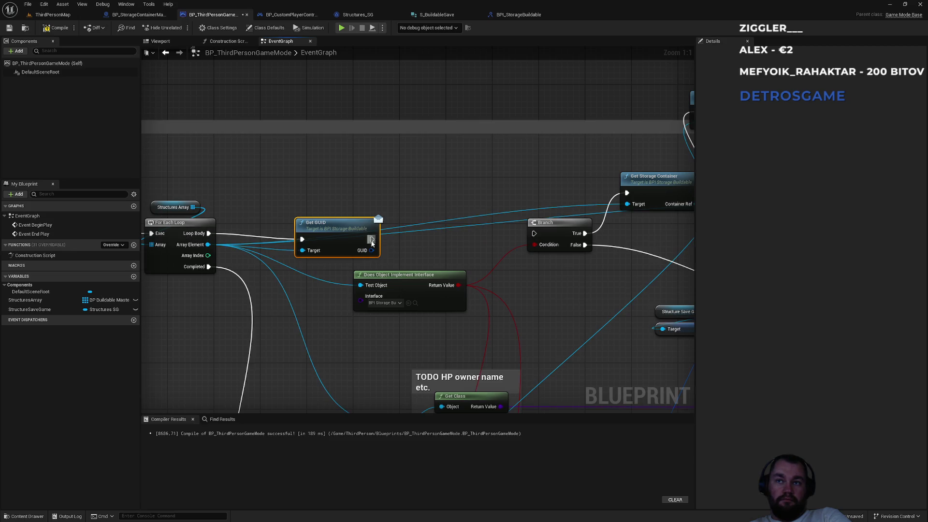
mouse_move(372, 242)
mouse_down()
mouse_move(621, 195)
mouse_move(517, 202)
mouse_move(534, 233)
mouse_up()
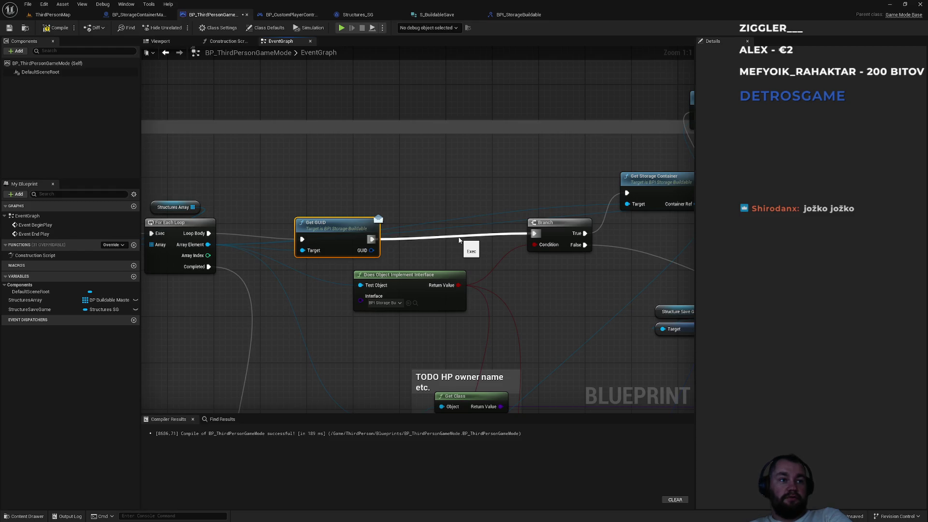
drag(334, 223, 340, 193)
Delete the redundant Get GUID node and connect Get Storage Container to Get Is Bag.
drag(493, 151, 273, 180)
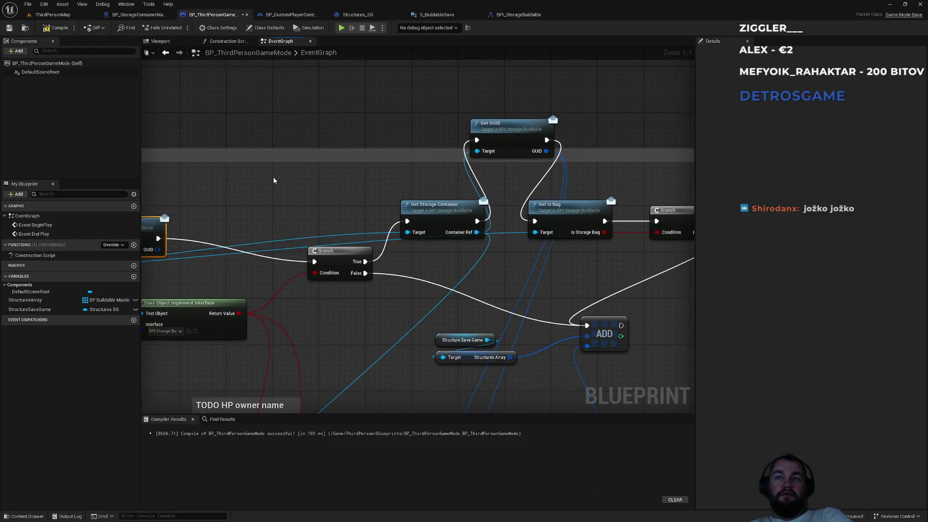
drag(510, 90, 527, 129)
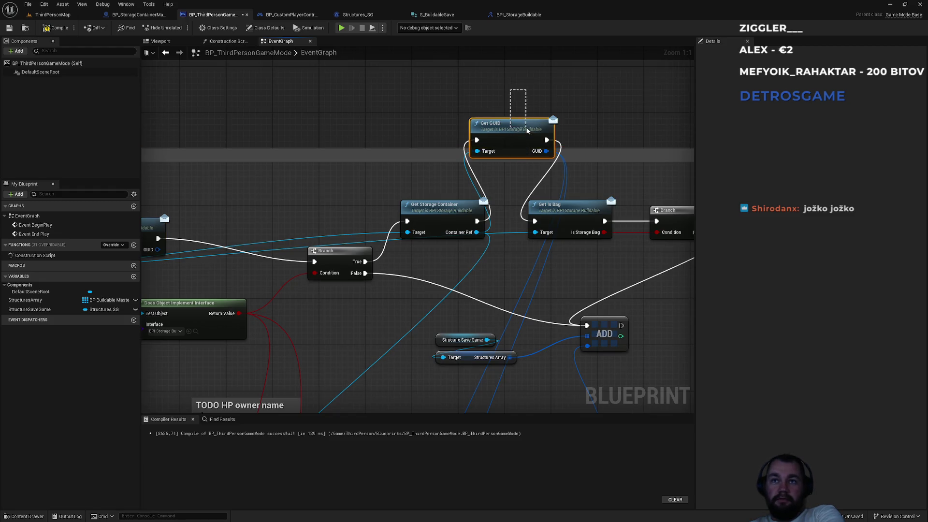
key(Delete)
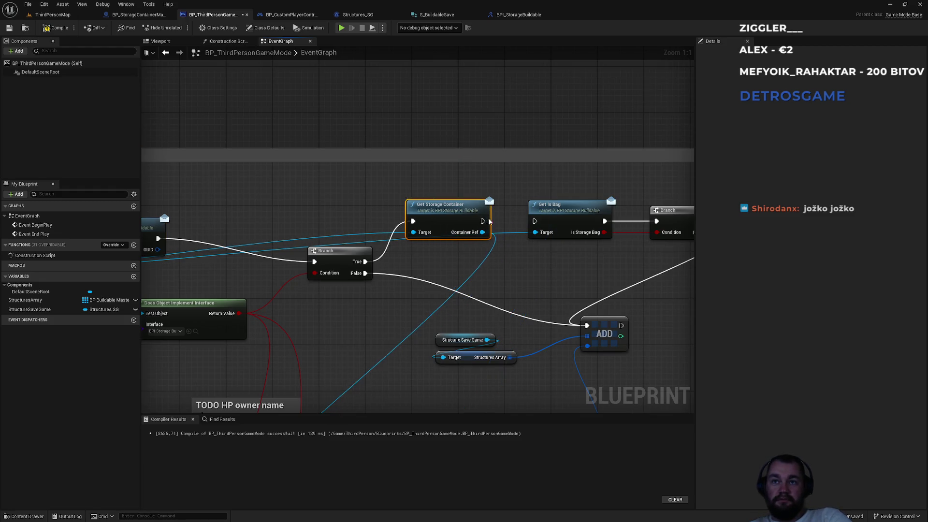
mouse_move(482, 221)
mouse_down()
mouse_move(471, 220)
mouse_move(542, 221)
mouse_up()
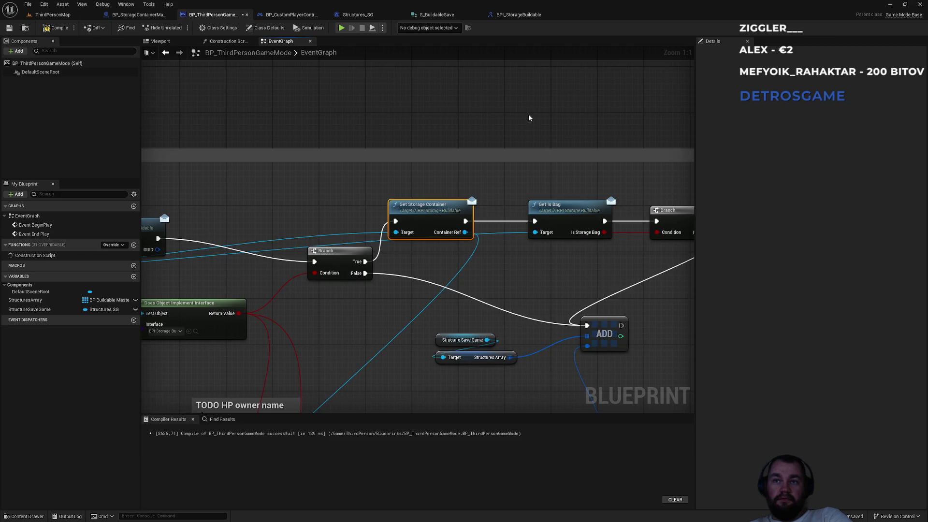
mouse_move(532, 129)
mouse_down()
mouse_move(522, 79)
mouse_move(538, 269)
mouse_up()
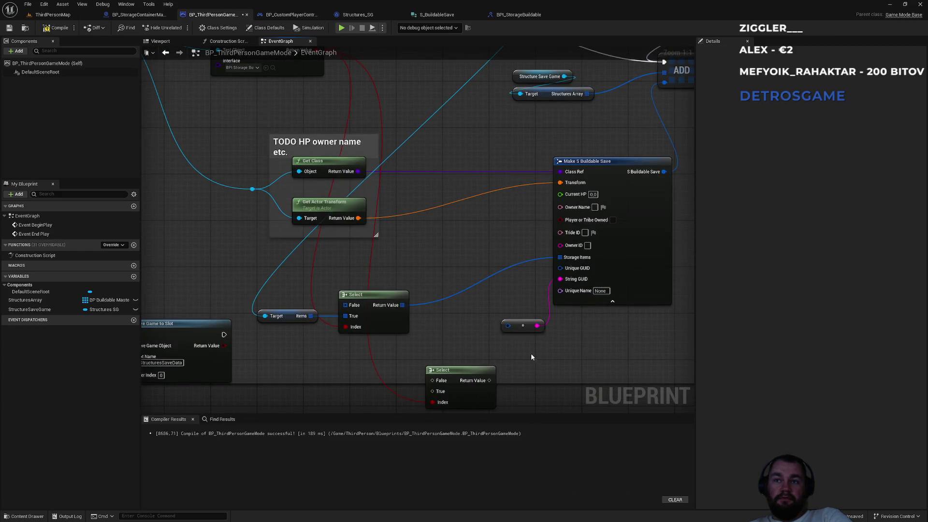
Route Get GUID's GUID output through the reroute to Make S Buildable Save, then view S_BuildableSave's members.
click(522, 325)
scroll(530, 338, down, 2)
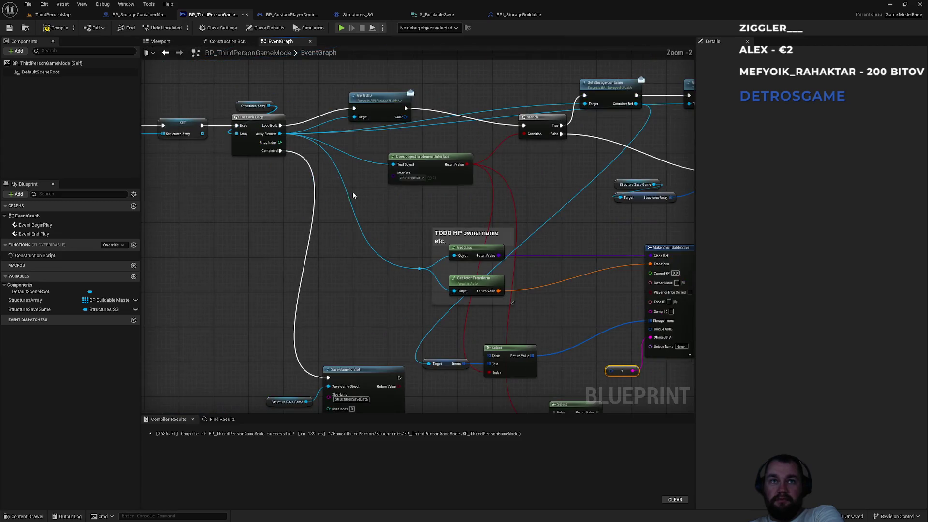
mouse_move(405, 117)
mouse_down()
mouse_move(437, 137)
mouse_move(618, 341)
mouse_move(612, 371)
mouse_move(612, 344)
mouse_up()
scroll(591, 309, up, 2)
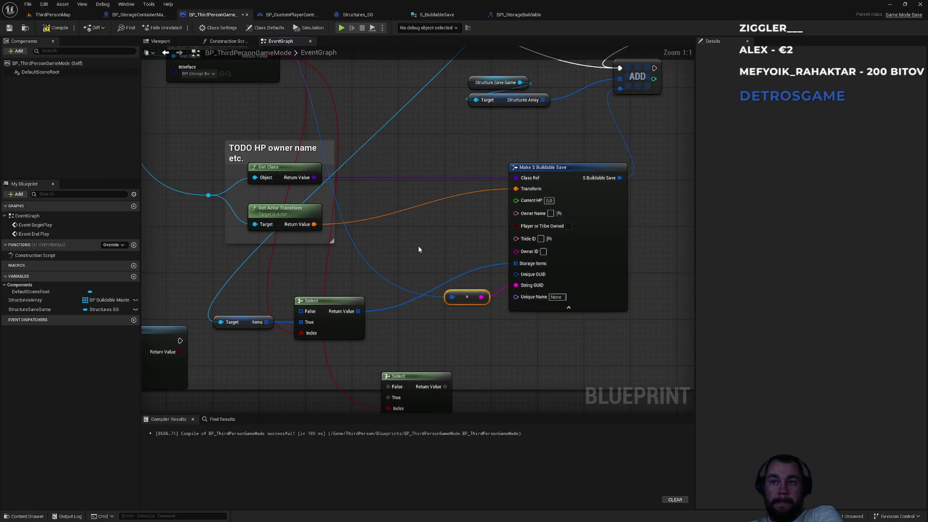
click(436, 14)
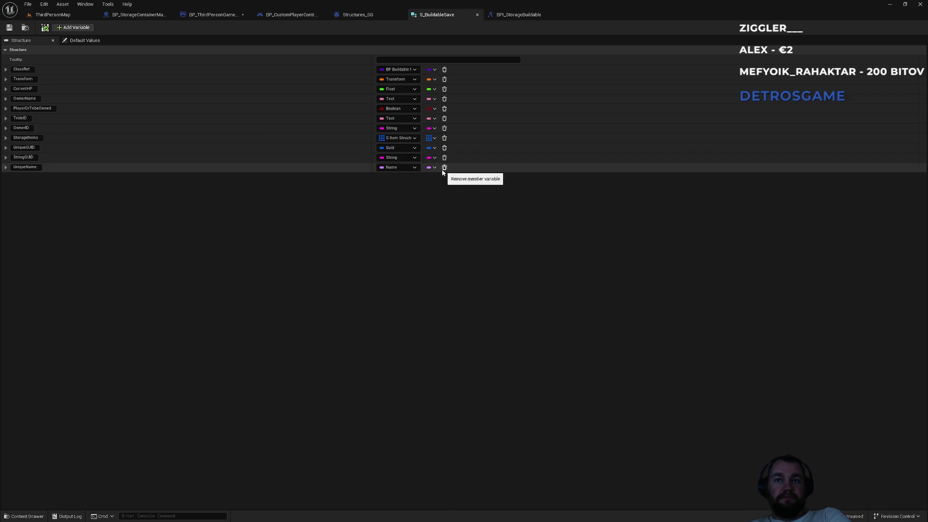
Delete the UniqueName field from the S_BuildableSave structure.
click(72, 14)
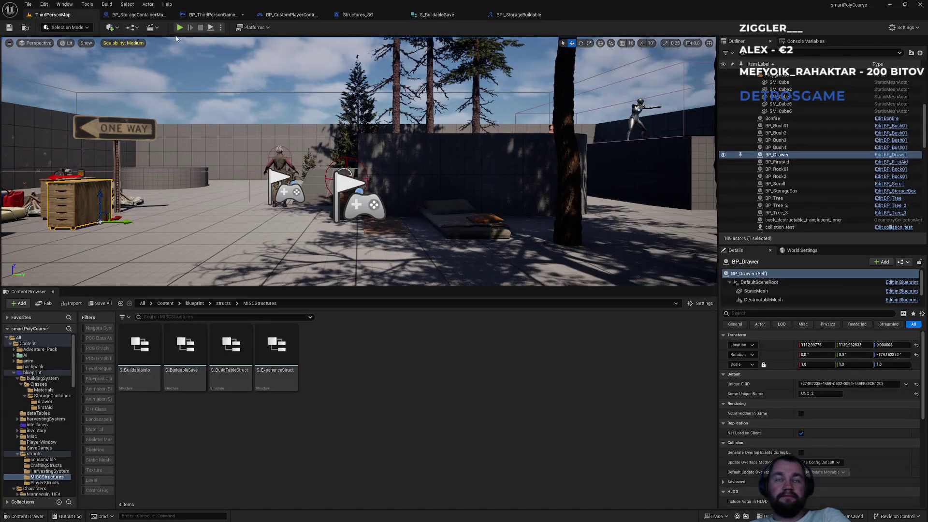
click(212, 14)
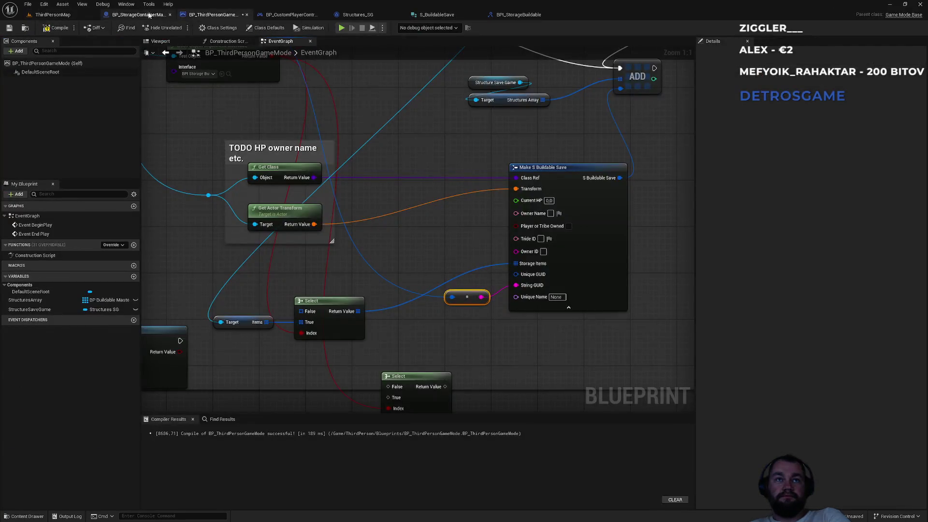
click(138, 16)
click(520, 16)
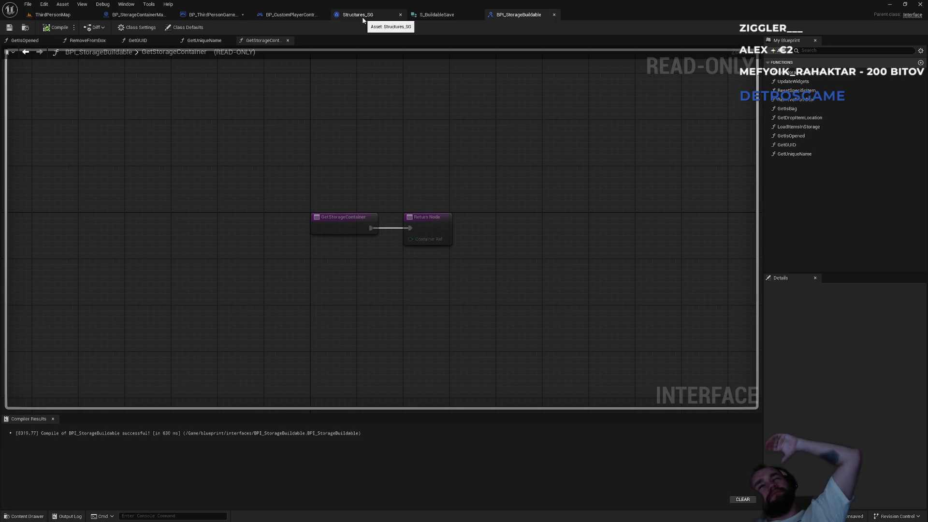
click(144, 17)
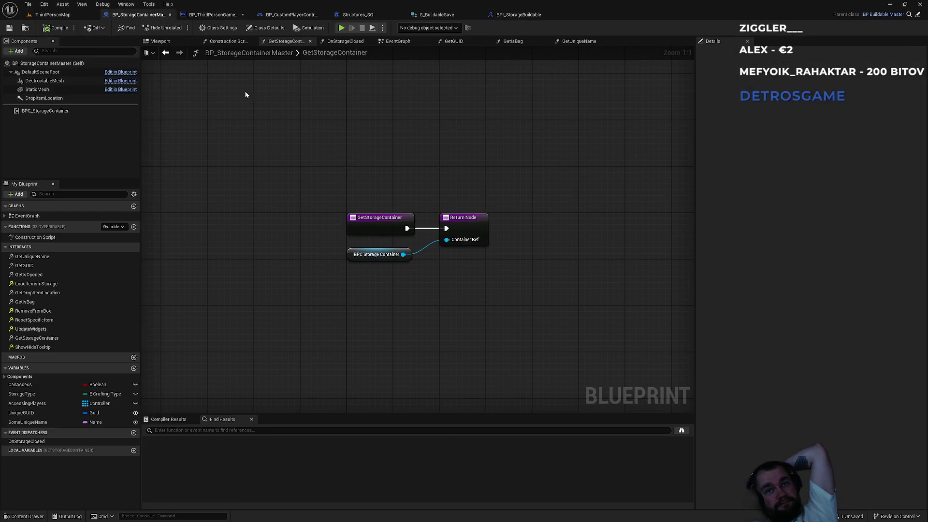
click(211, 16)
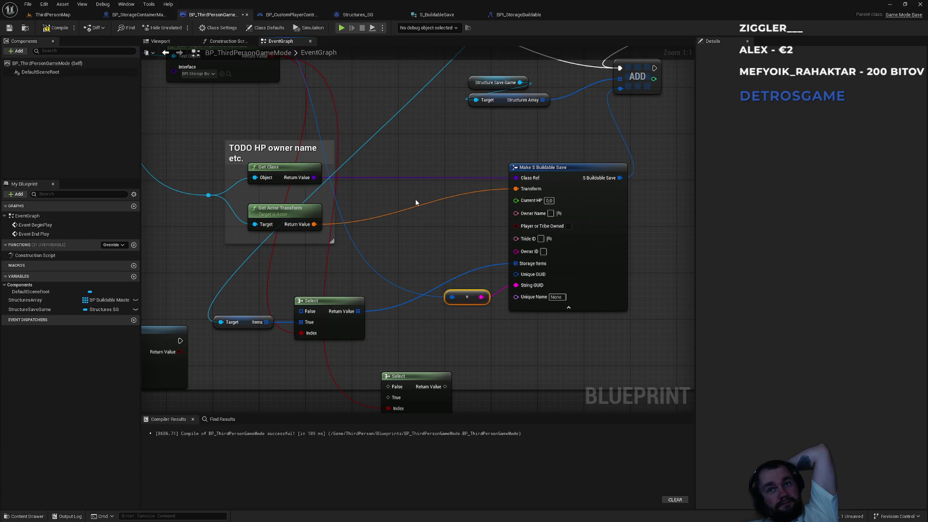
click(435, 14)
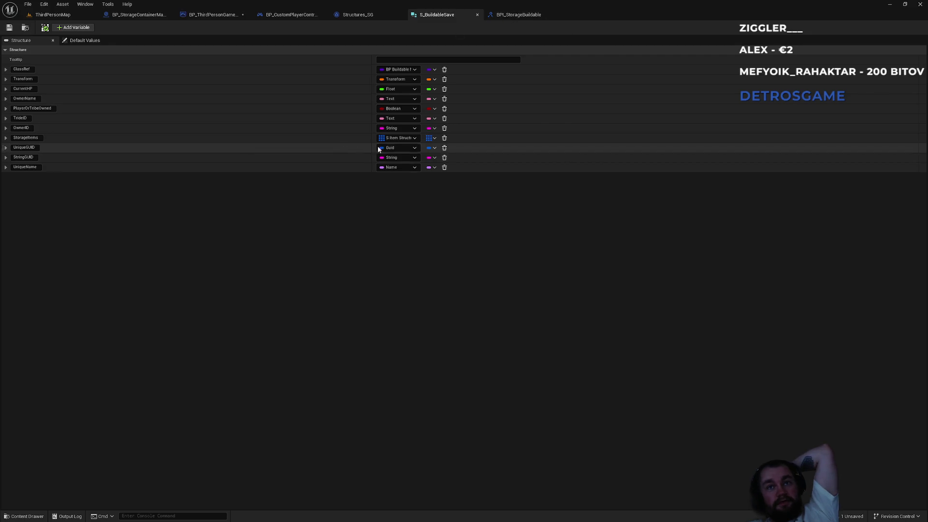
click(445, 167)
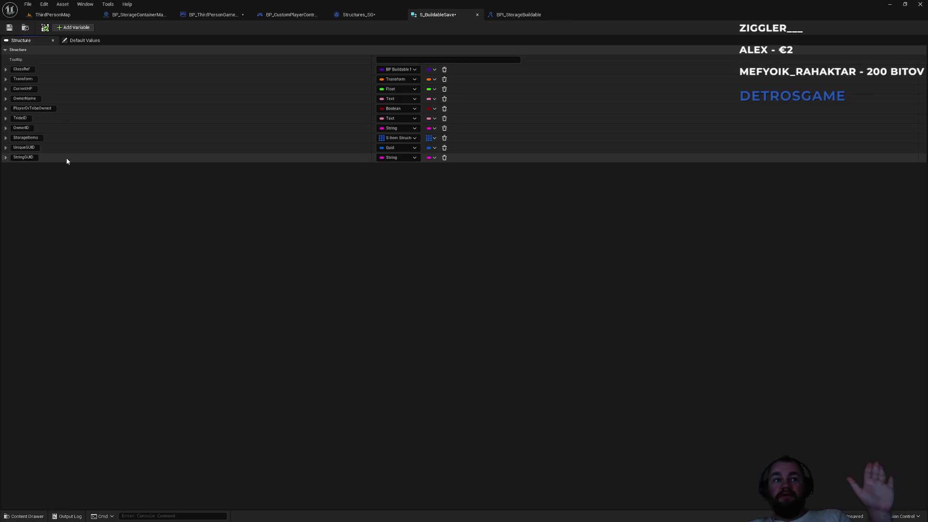
Close the BPI_StorageBuildable interface tab and check the Structures_SG and player controller blueprints.
click(515, 15)
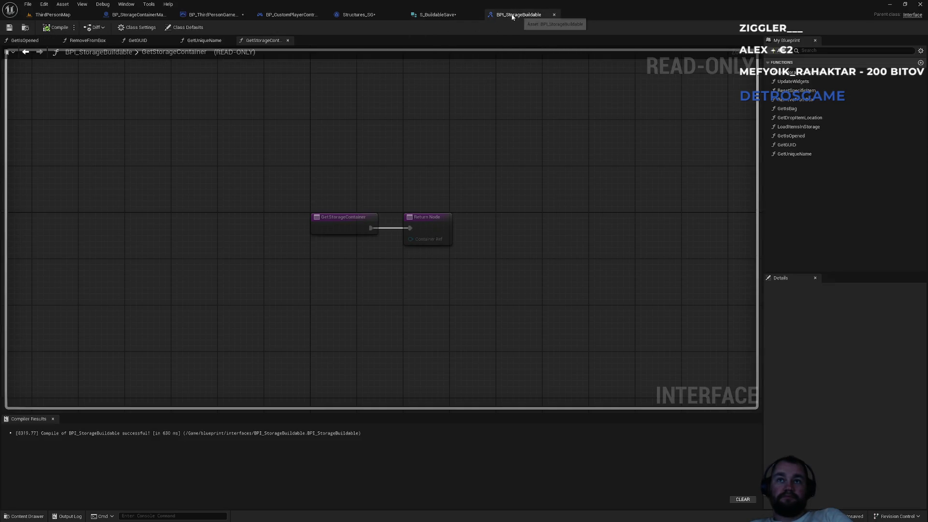
middle_click(515, 16)
click(357, 14)
click(293, 16)
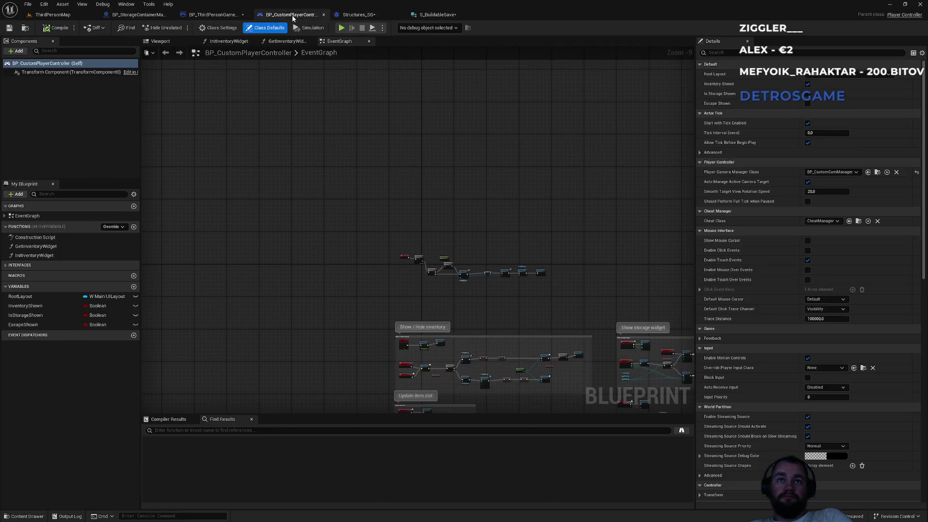
click(222, 18)
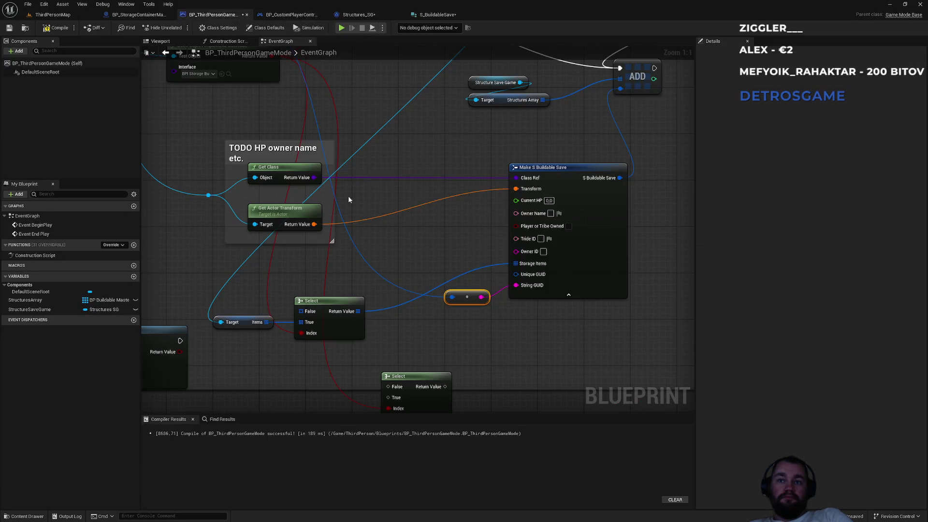
scroll(386, 216, down, 2)
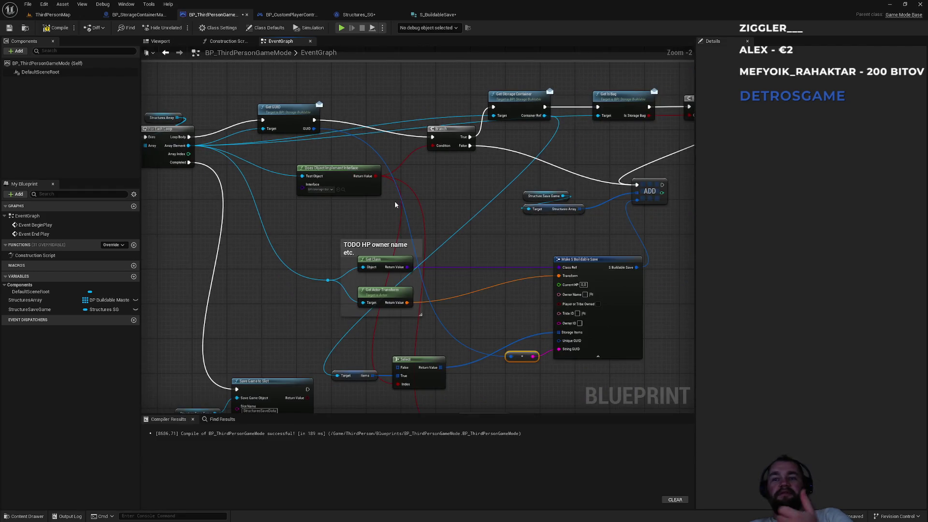
Delete the StringGUID field from S_BuildableSave, leaving UniqueGUID last.
click(459, 16)
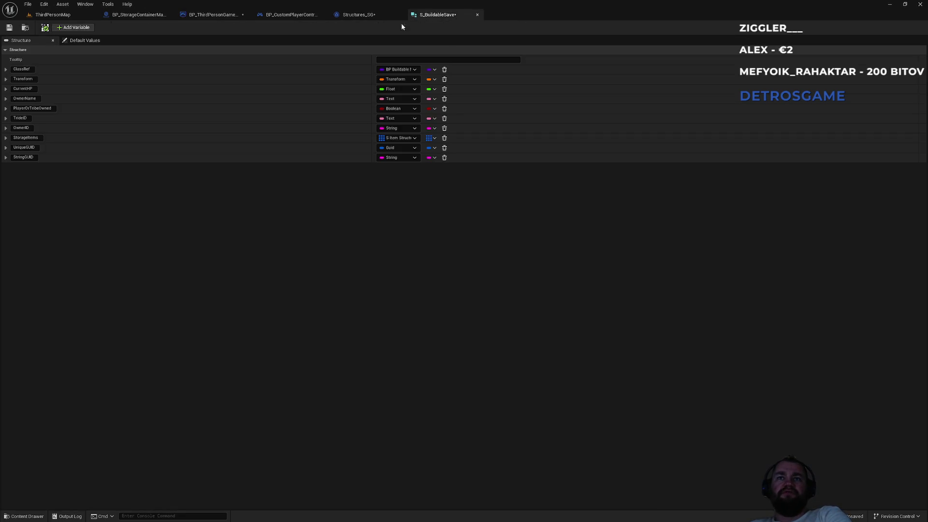
click(445, 158)
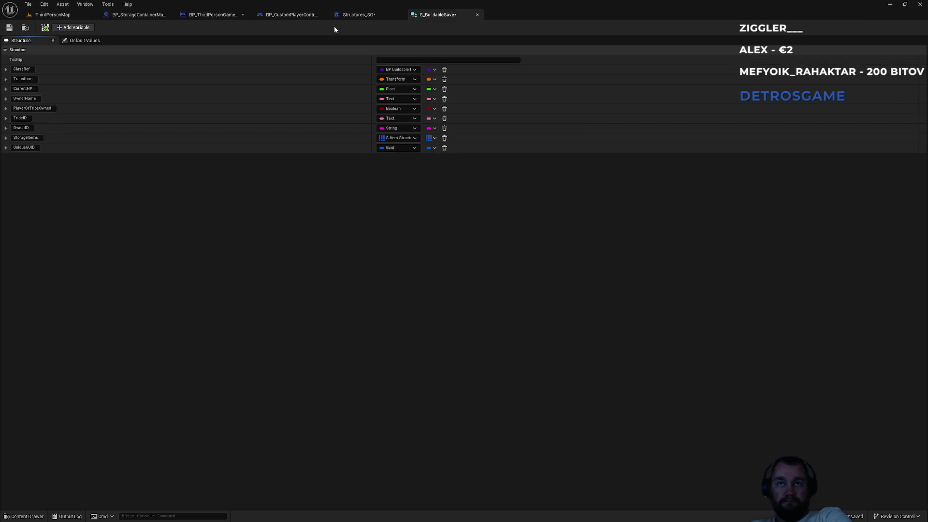
click(362, 15)
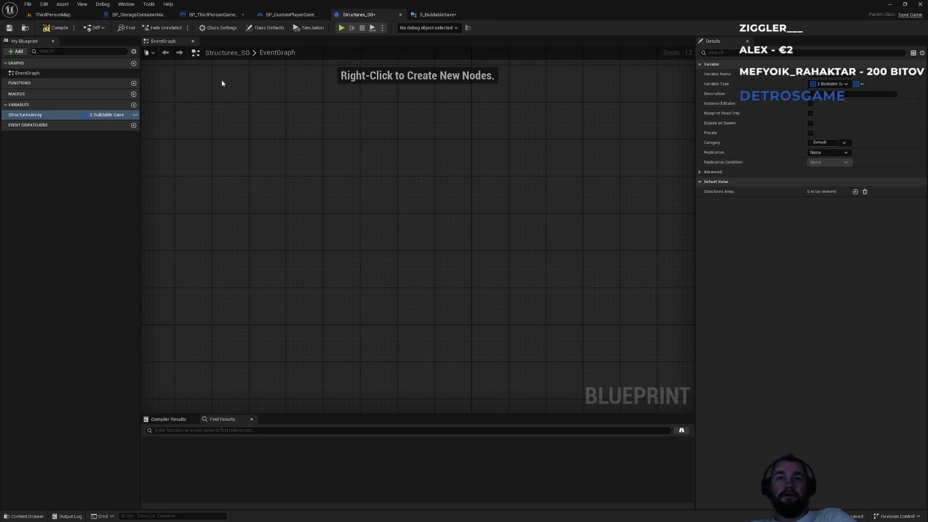
click(290, 15)
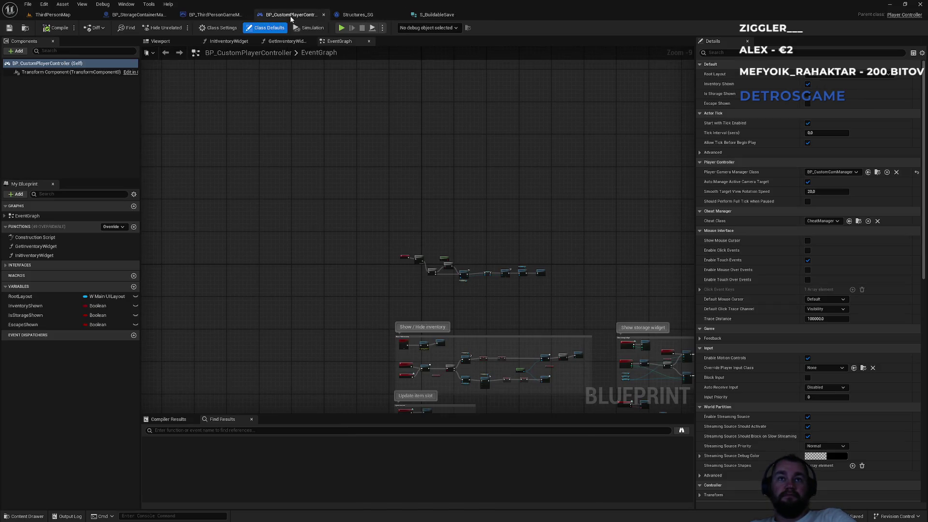
Remove the leftover reroute nodes and the old string comparison node from the game mode graph.
click(211, 15)
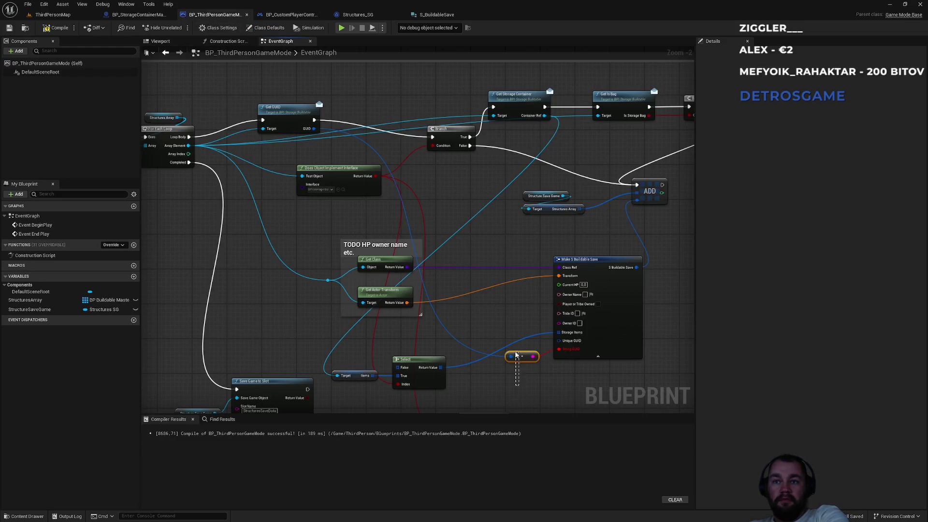
key(Delete)
mouse_move(558, 340)
mouse_down()
mouse_move(222, 195)
mouse_move(308, 131)
mouse_move(290, 242)
mouse_move(338, 193)
mouse_move(355, 211)
mouse_move(280, 336)
mouse_up()
scroll(454, 216, up, 2)
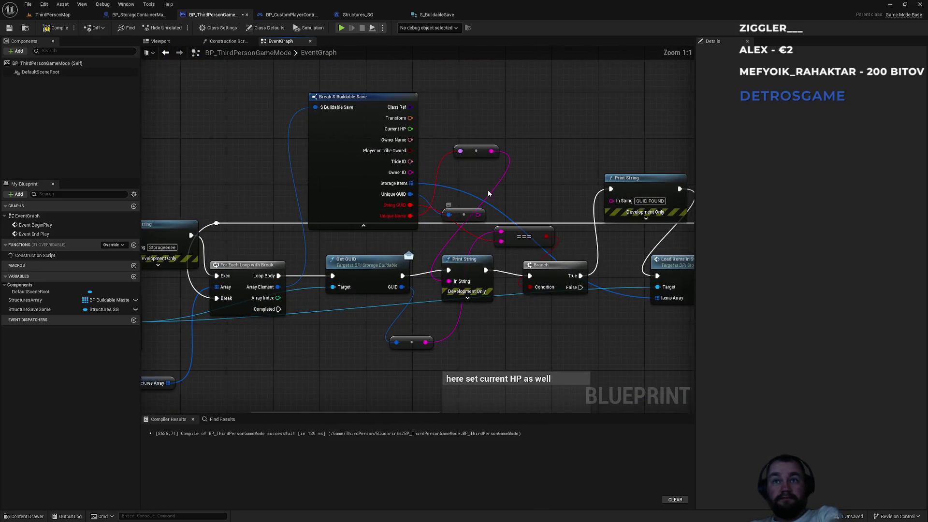
drag(500, 127, 456, 216)
key(Delete)
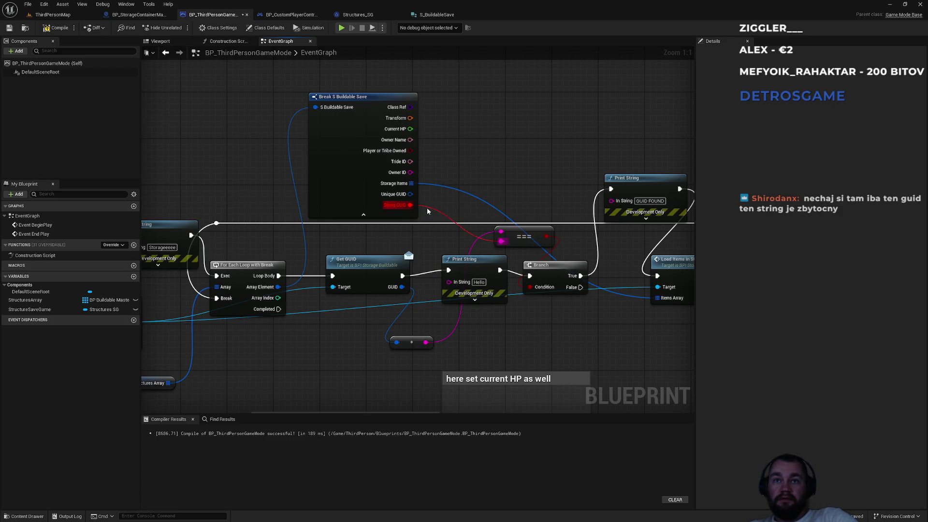
alt+click(428, 210)
click(527, 237)
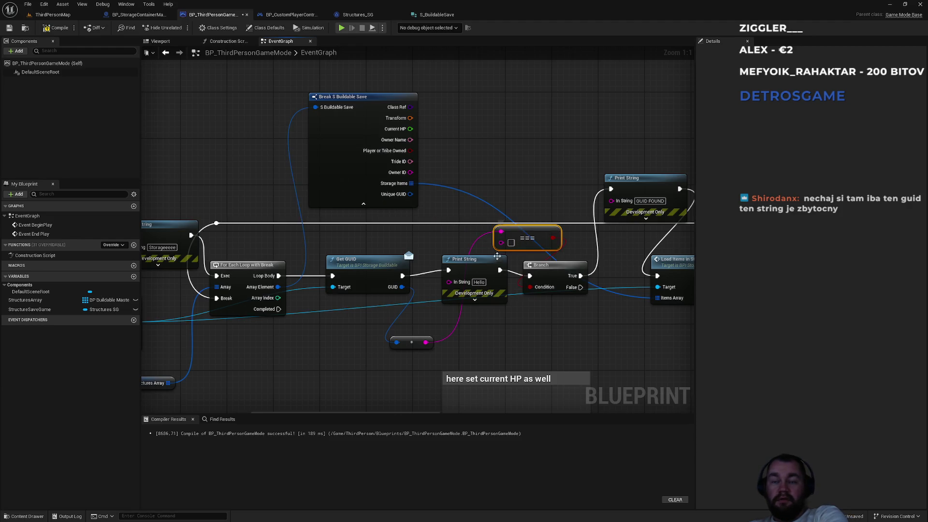
key(Delete)
key(Delete)
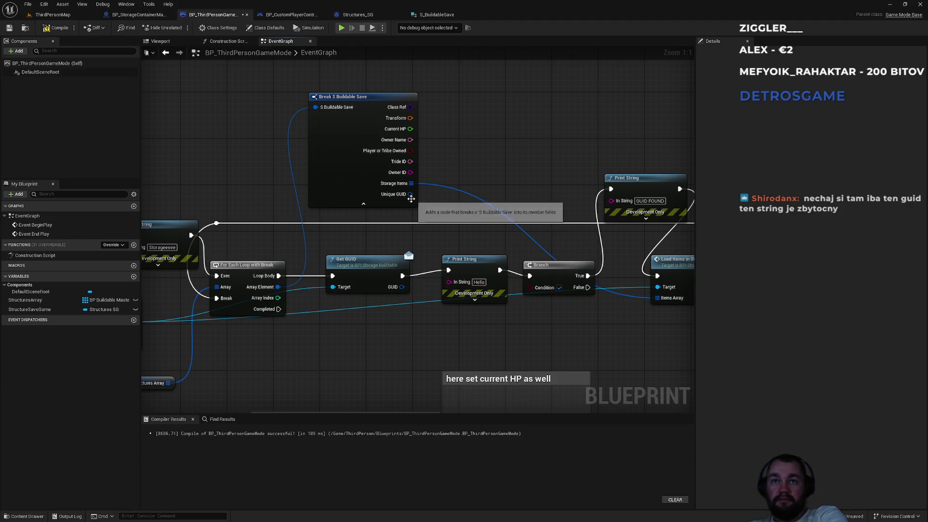
Connect Unique GUID to a Guid equality node that drives the Branch condition.
mouse_move(410, 194)
mouse_down()
mouse_move(375, 344)
mouse_move(445, 311)
mouse_move(469, 277)
mouse_up()
text(to string)
key(Return)
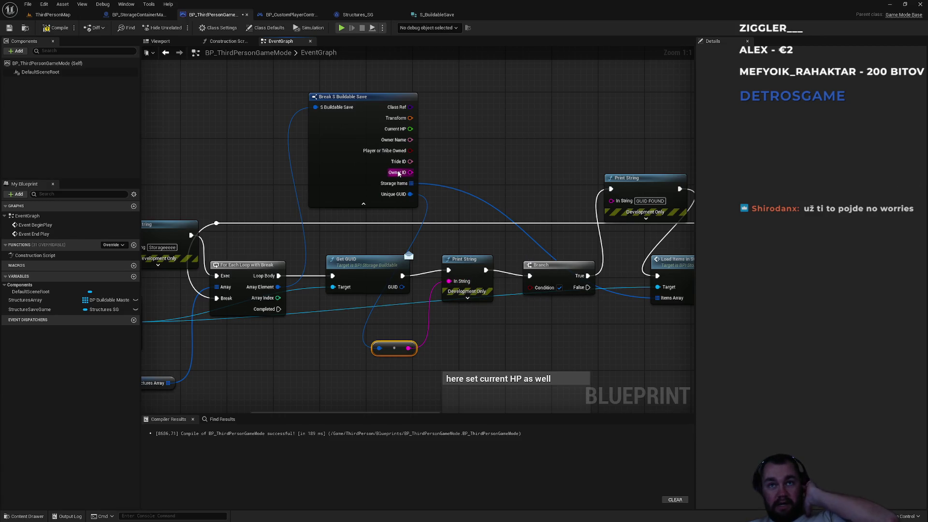
mouse_move(409, 194)
mouse_down()
mouse_move(534, 191)
mouse_move(516, 179)
mouse_up()
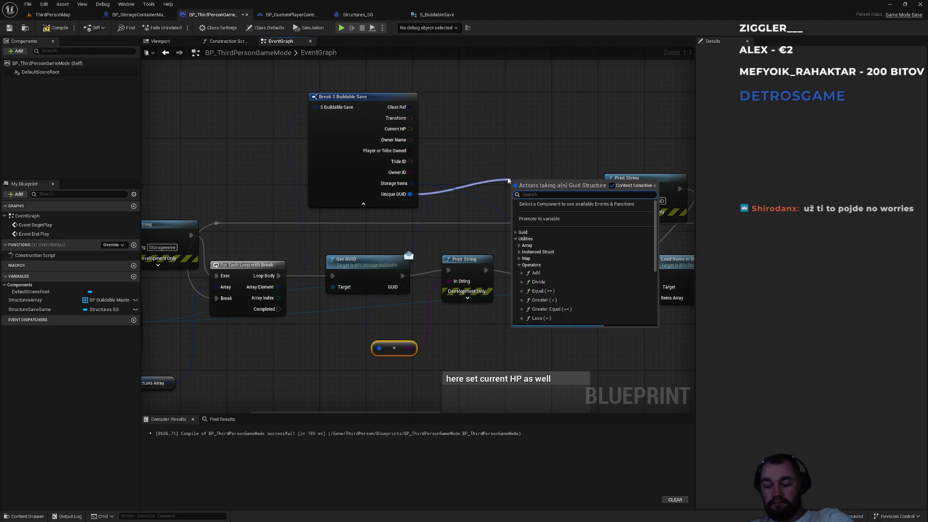
mouse_move(409, 194)
mouse_down()
mouse_move(504, 179)
mouse_move(513, 186)
mouse_move(402, 287)
mouse_up()
drag(548, 192, 530, 287)
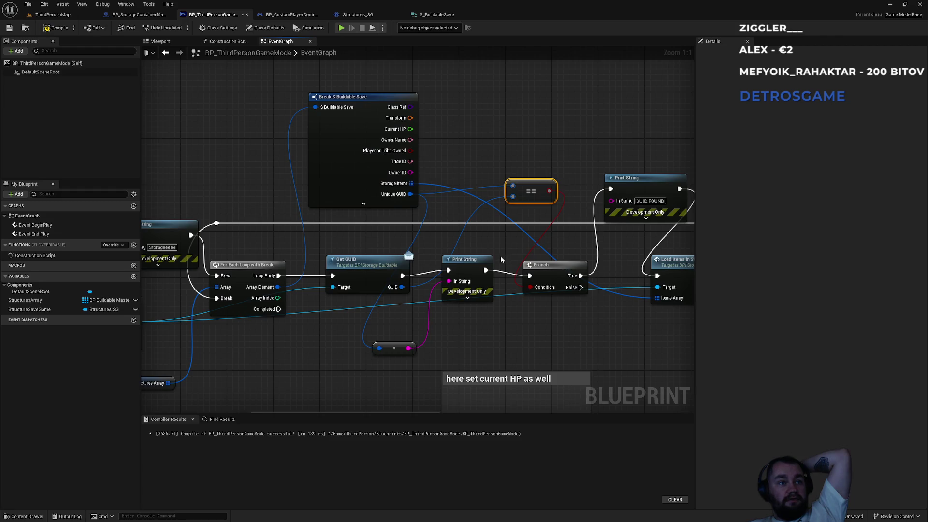
drag(513, 151, 416, 159)
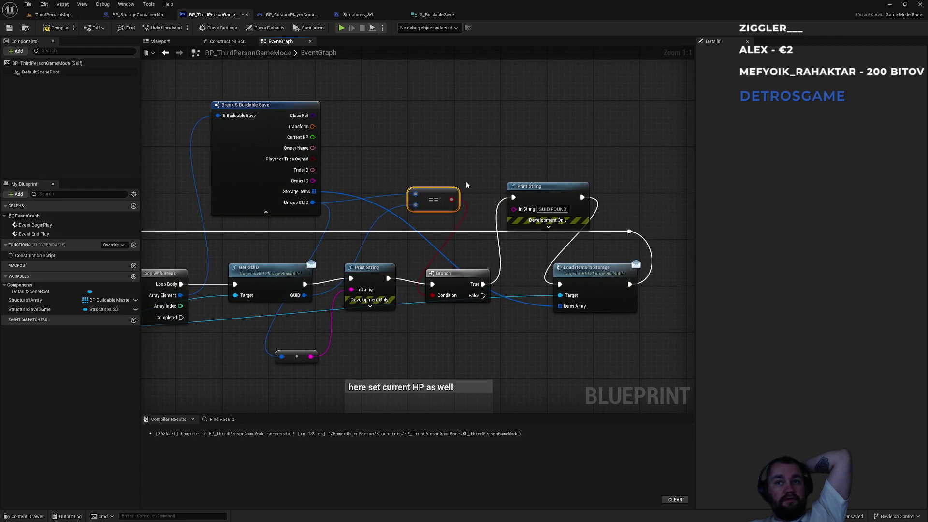
Compile the game mode blueprint and select all the old .sav files in SaveGames.
click(58, 28)
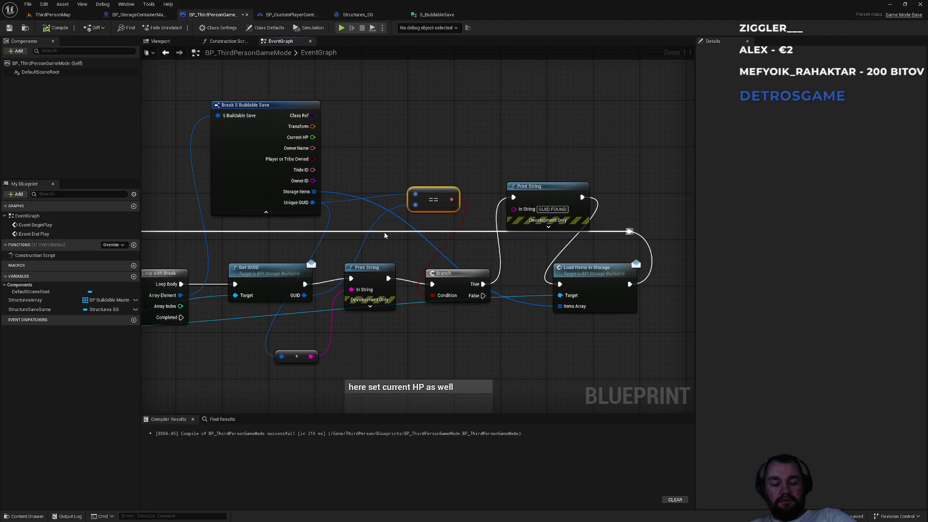
key(alt+Tab)
key(ctrl+a)
Delete the old save files and start a play-in-editor test.
key(Delete)
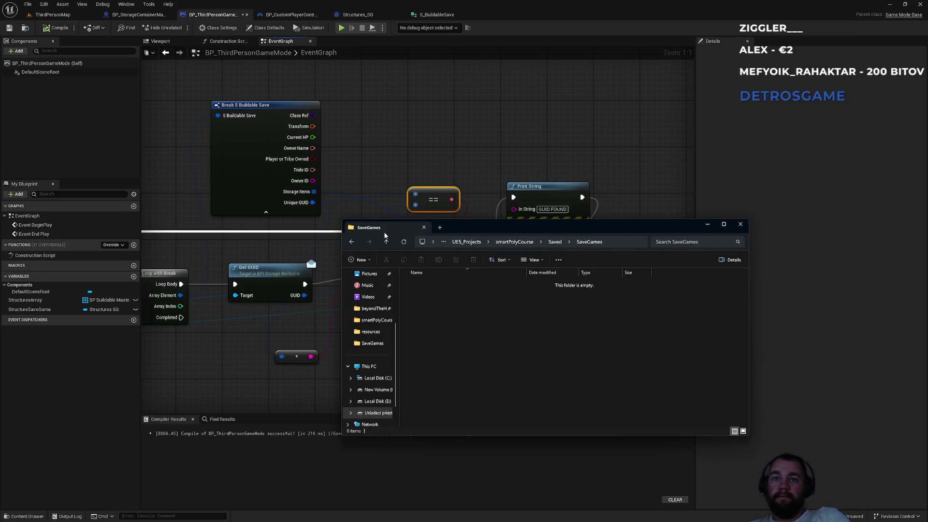
click(52, 15)
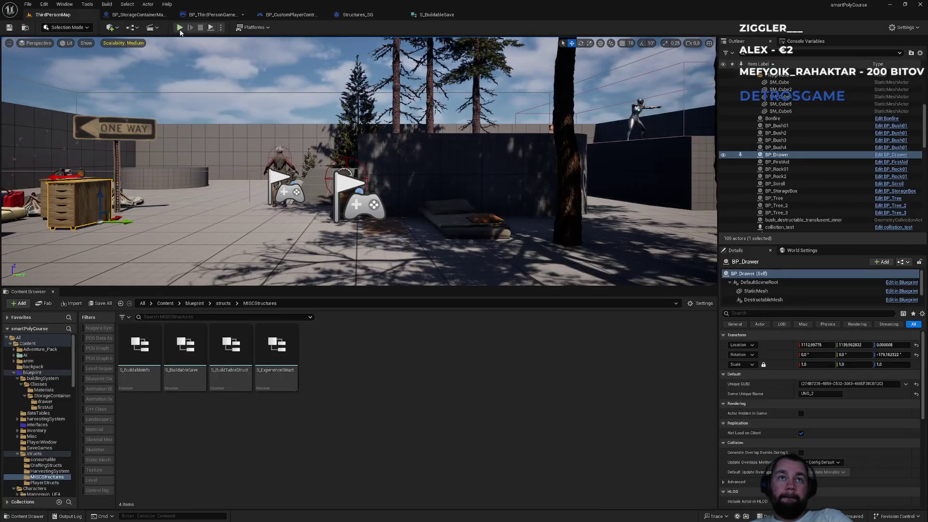
key(alt+p)
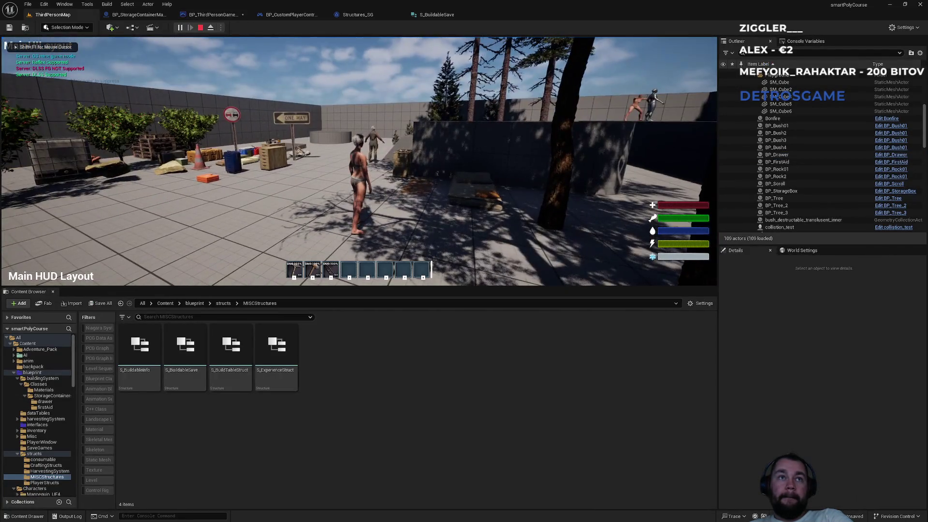
key(Escape)
click(180, 28)
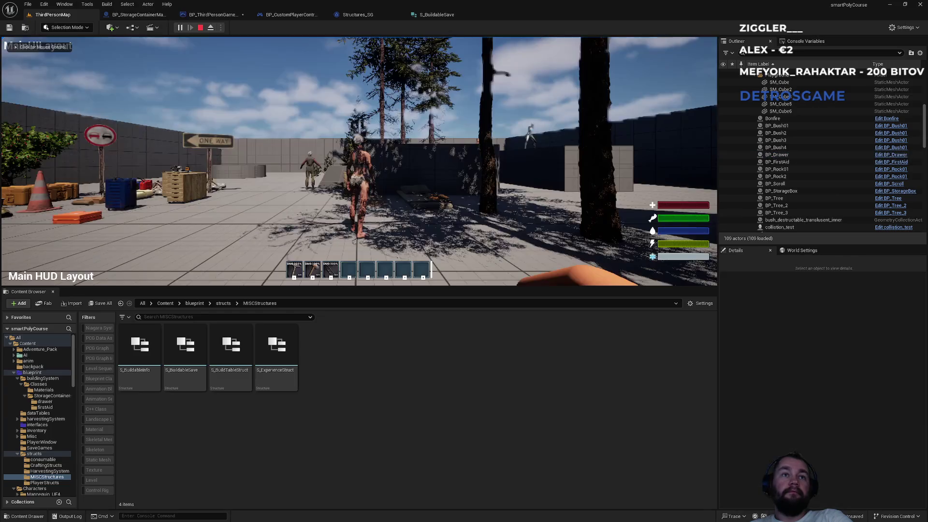
Walk to the storage box and move the 100 Armor boots into it.
key(w)
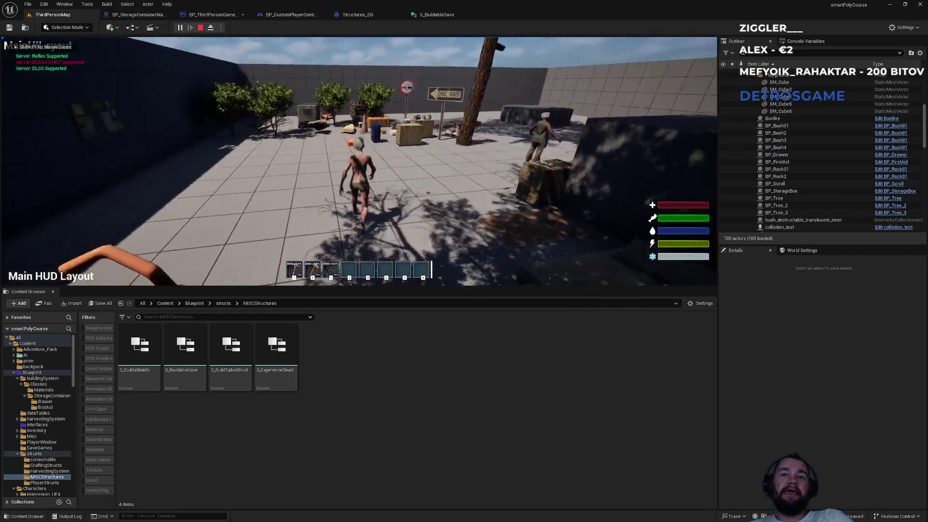
key(F11)
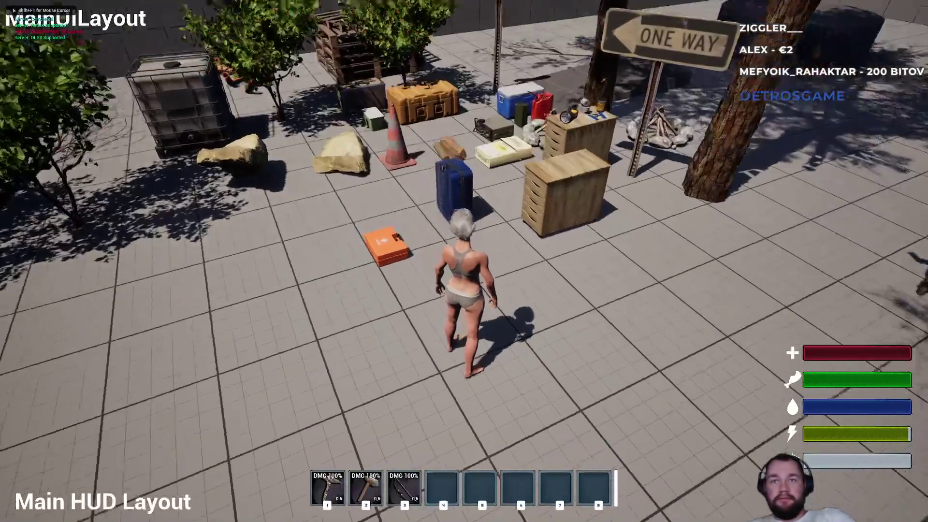
key(e)
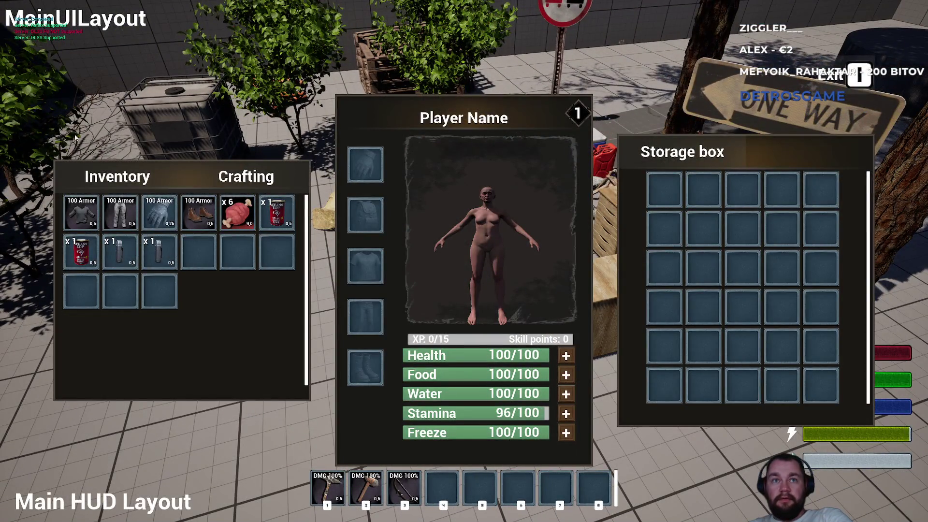
drag(199, 212, 664, 267)
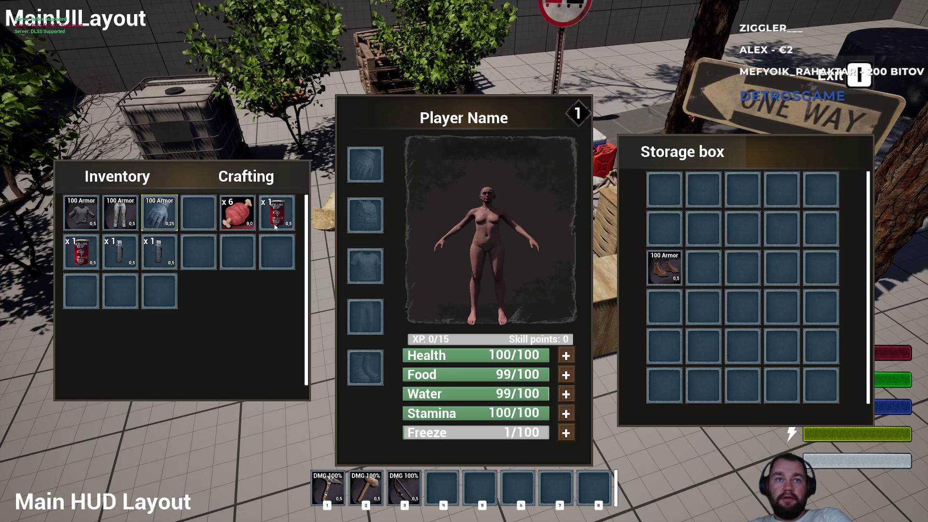
Restart the play test and open the nearby storage box with the inventory.
key(e)
key(Escape)
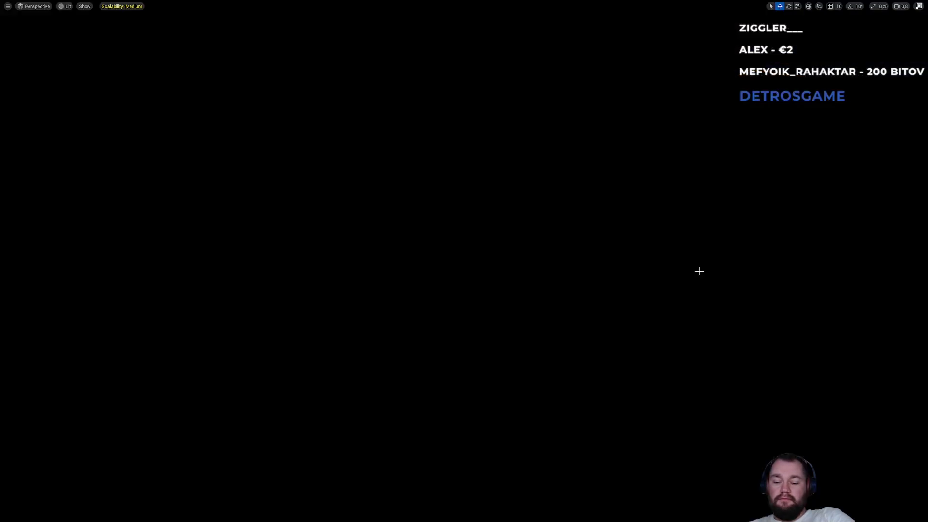
key(alt+p)
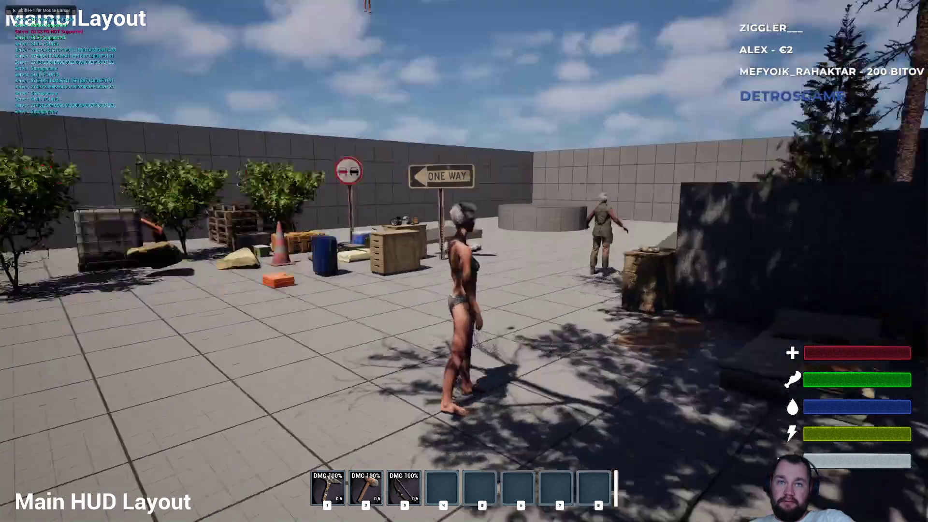
key(w)
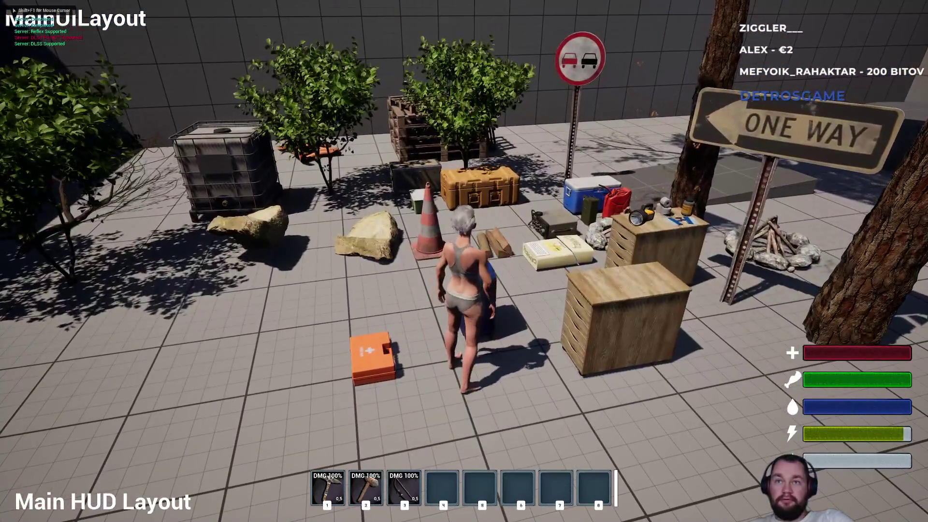
key(e)
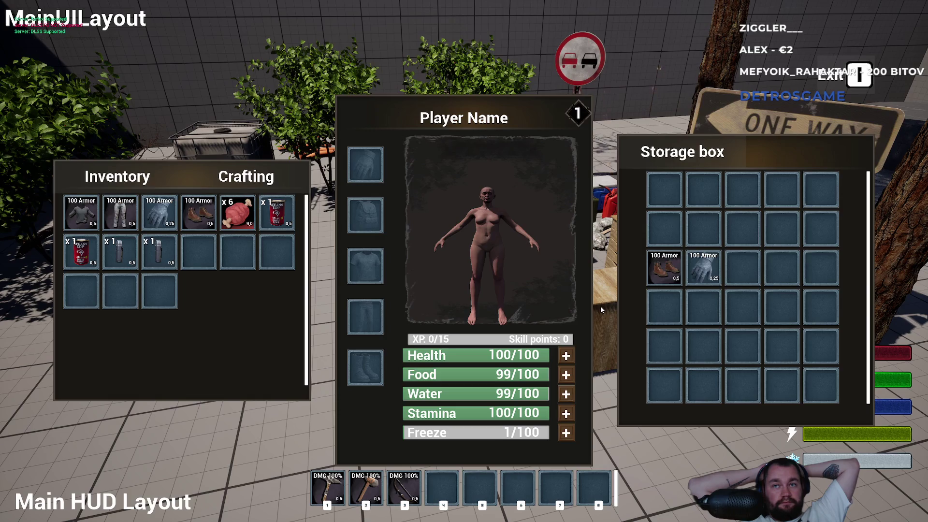
key(e)
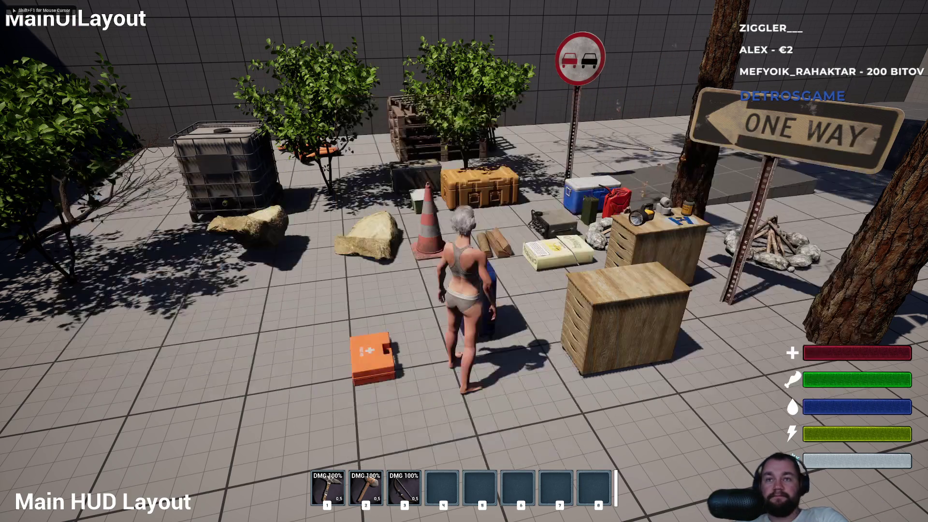
key(e)
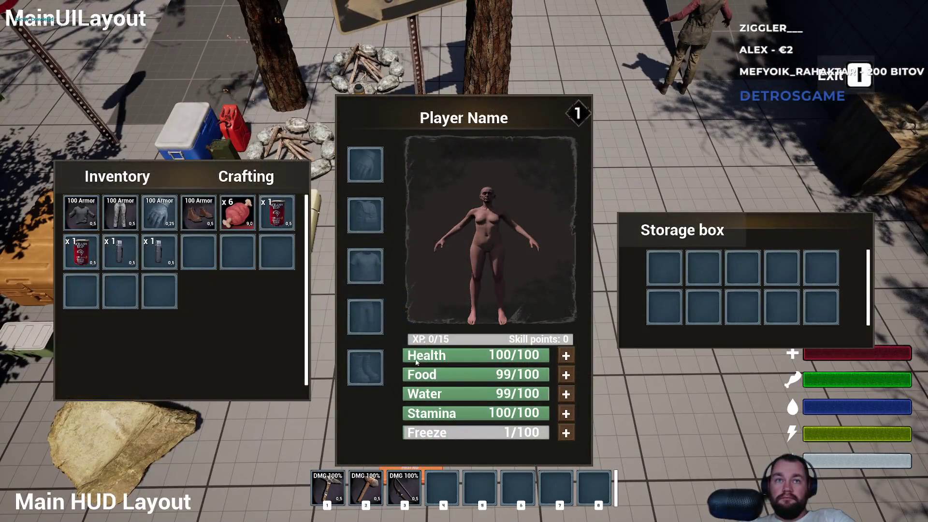
Store the x6 meat and a can in the storage box, then walk to the storage table.
mouse_move(238, 212)
mouse_down()
mouse_move(691, 282)
mouse_move(666, 269)
mouse_up()
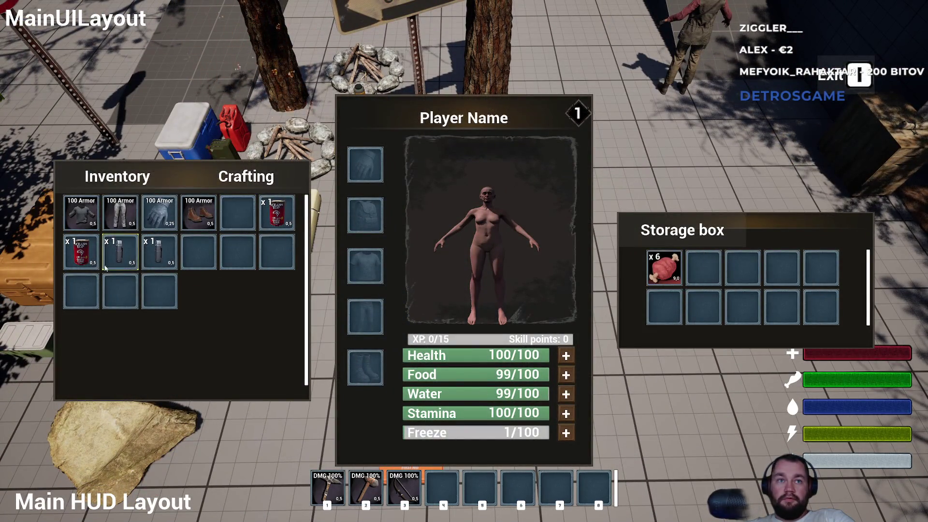
drag(83, 254, 664, 307)
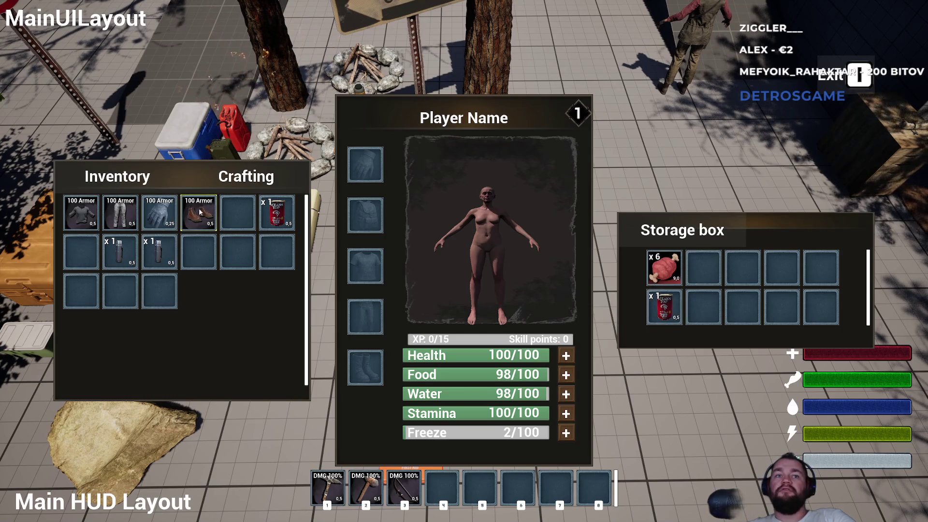
key(e)
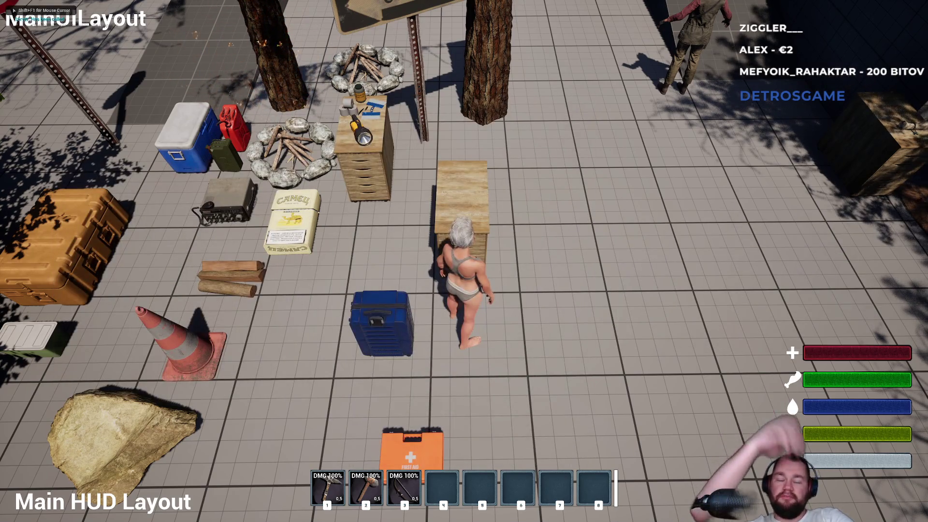
key(s)
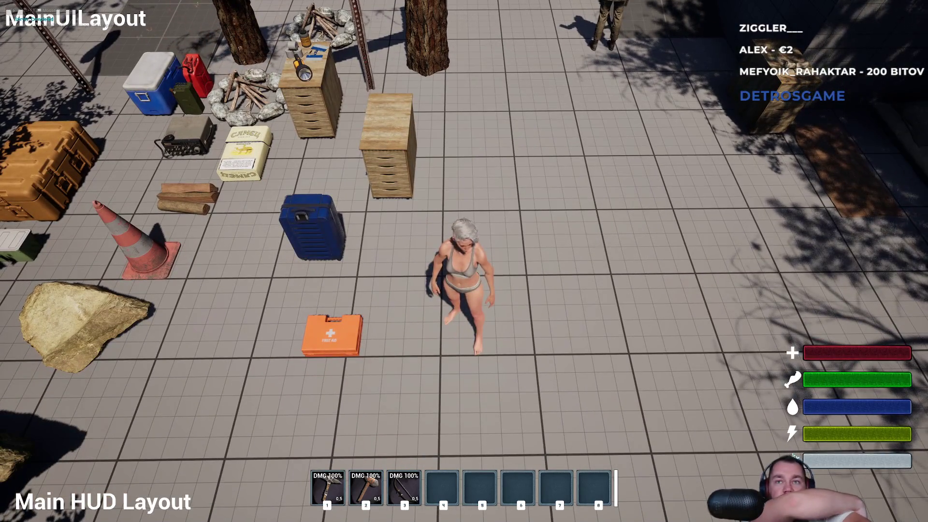
key(s)
key(w)
key(d)
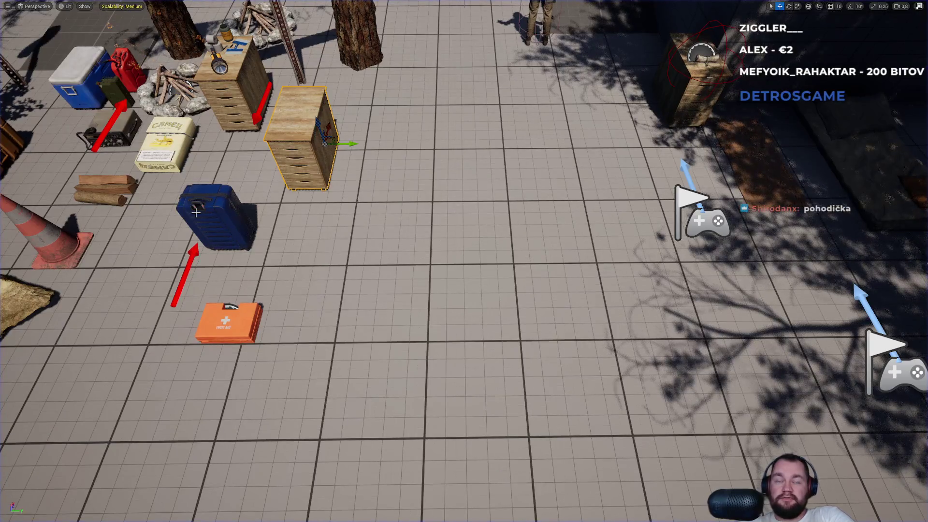
key(w)
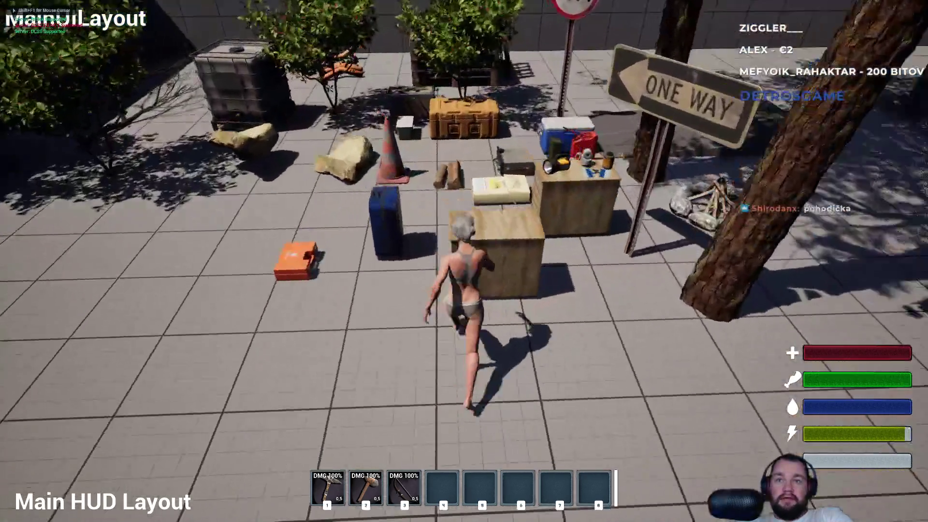
Check the storage table, then put the 100 Armor shirt and a can into the smaller box.
key(e)
key(e)
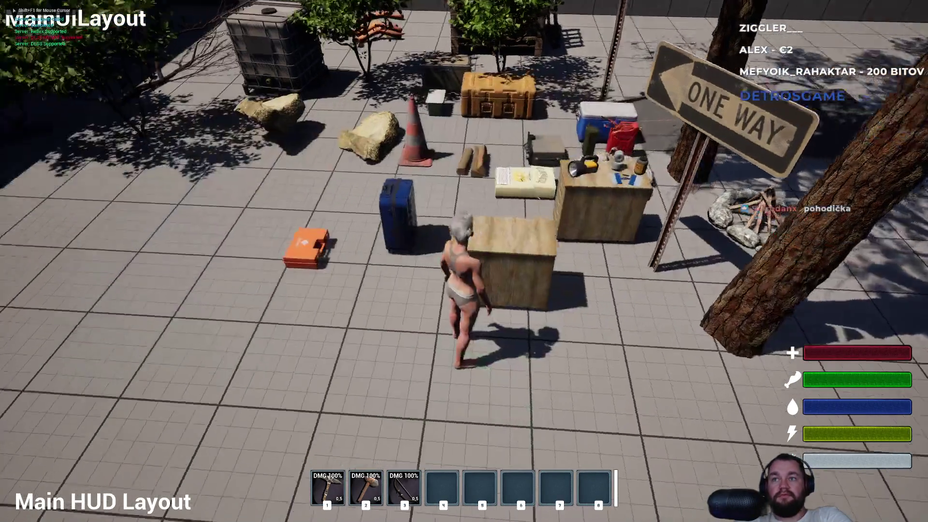
key(w)
key(e)
key(e)
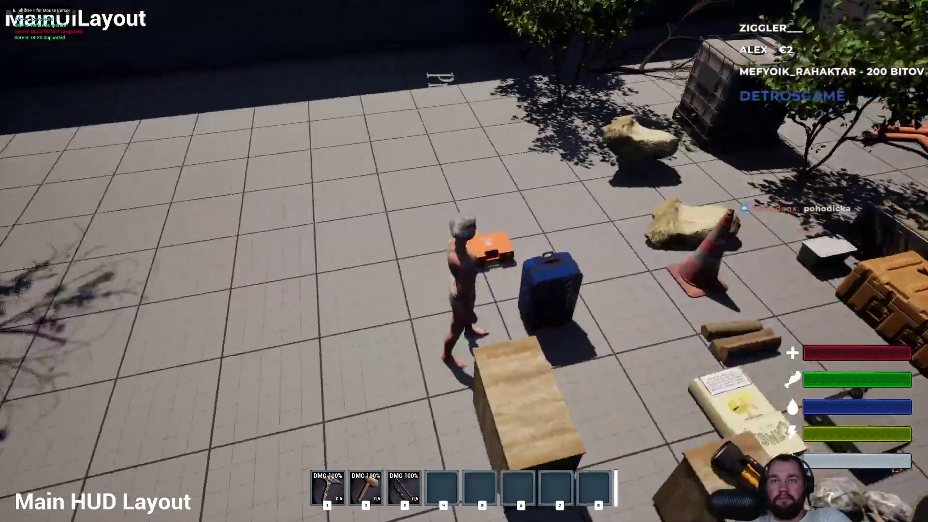
key(e)
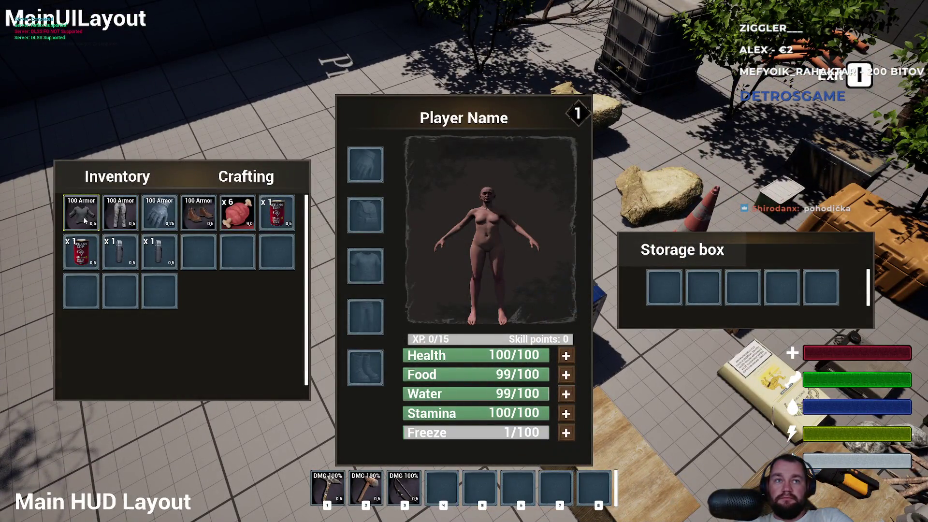
mouse_move(84, 221)
mouse_down()
mouse_move(660, 310)
mouse_move(664, 290)
mouse_up()
mouse_move(277, 213)
mouse_down()
mouse_move(651, 312)
mouse_move(699, 293)
mouse_up()
key(e)
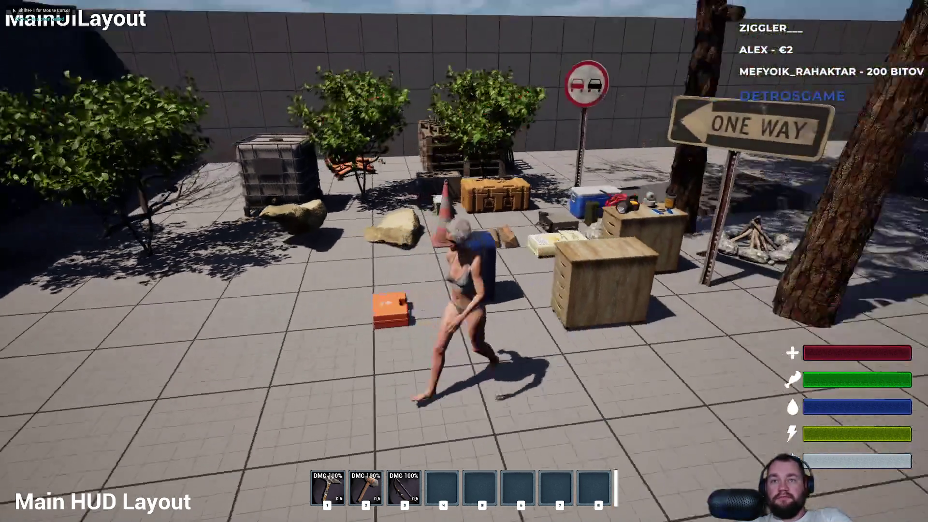
Restart the play session and reopen the storage boxes to confirm the saved items.
key(Escape)
key(alt+p)
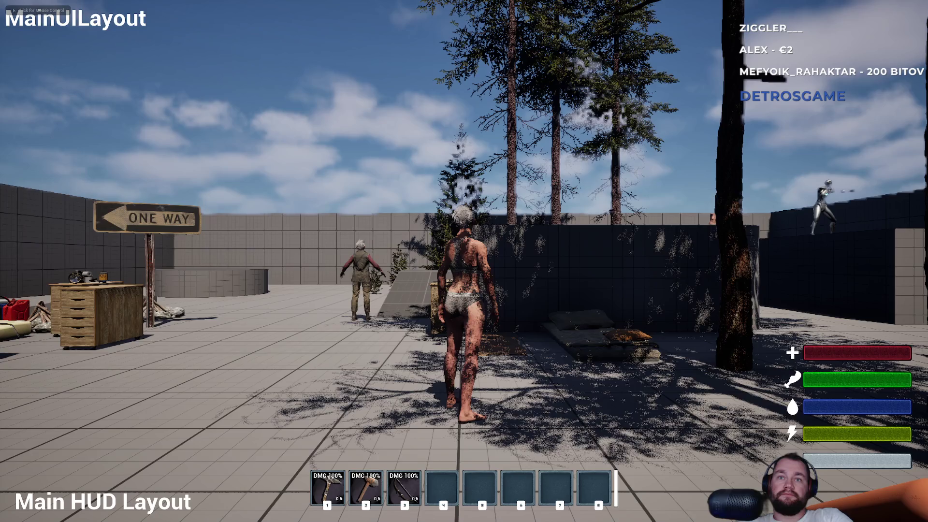
key(w)
key(e)
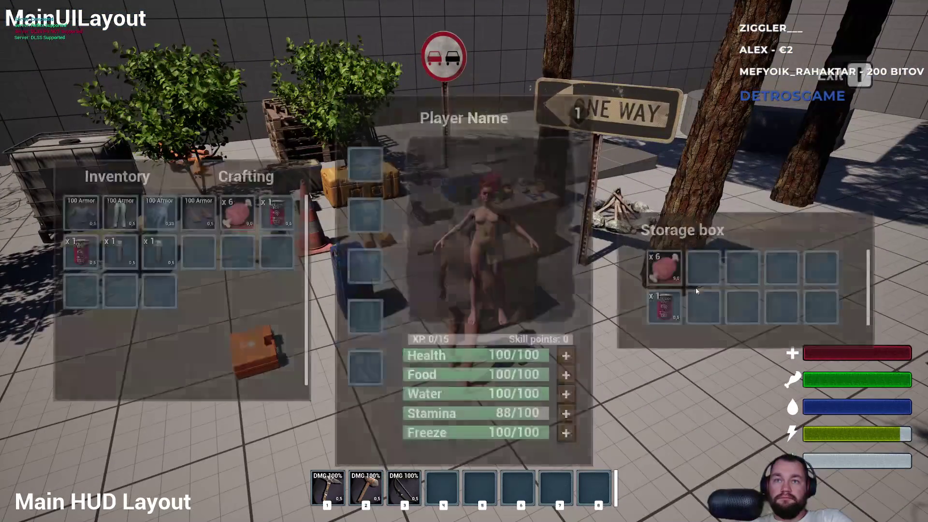
key(e)
key(e)
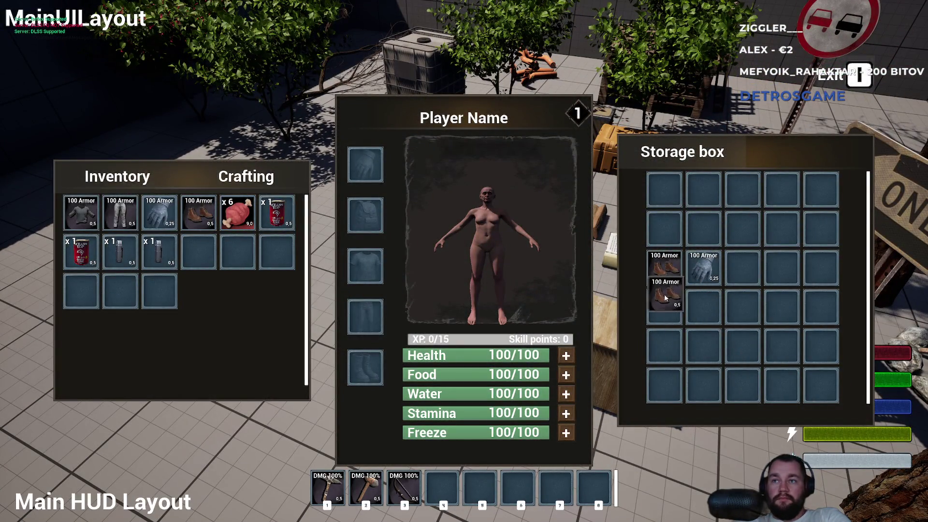
key(e)
key(w)
key(e)
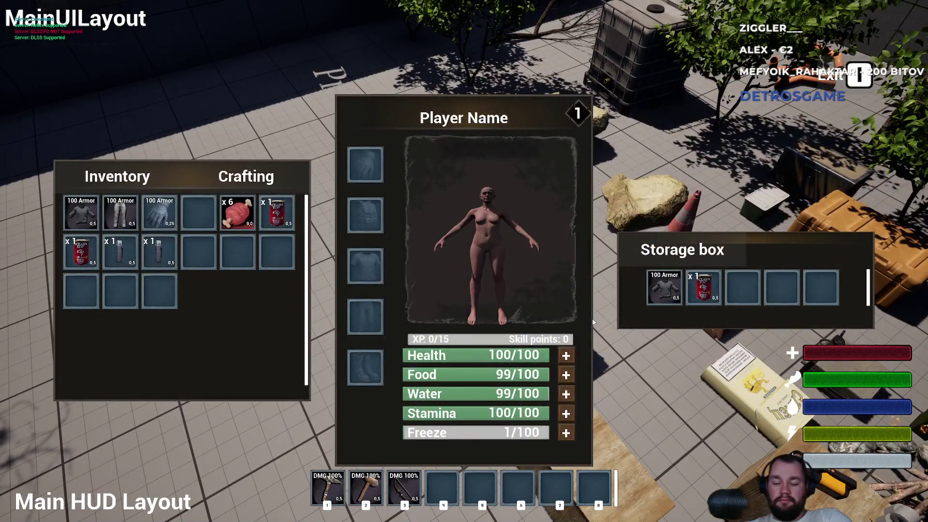
key(e)
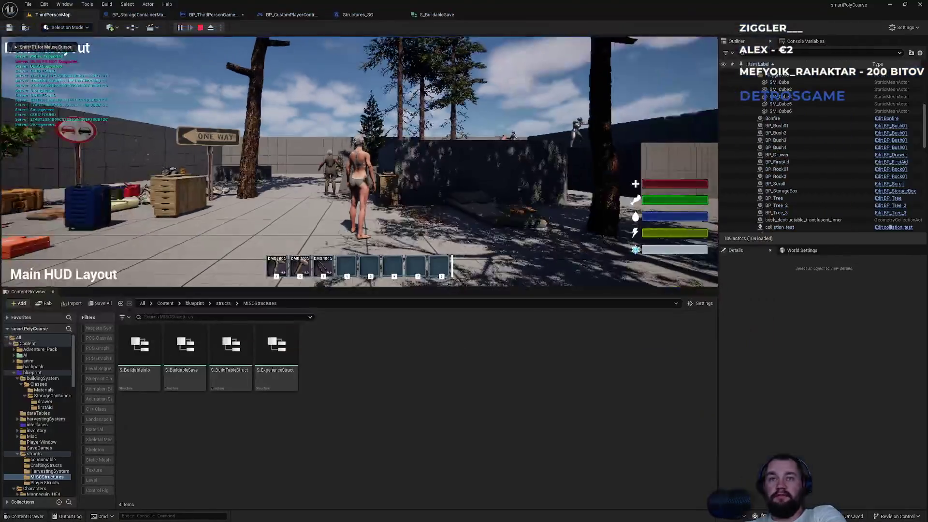
Set the play options to 2 players and start a two-player session.
key(Escape)
click(220, 28)
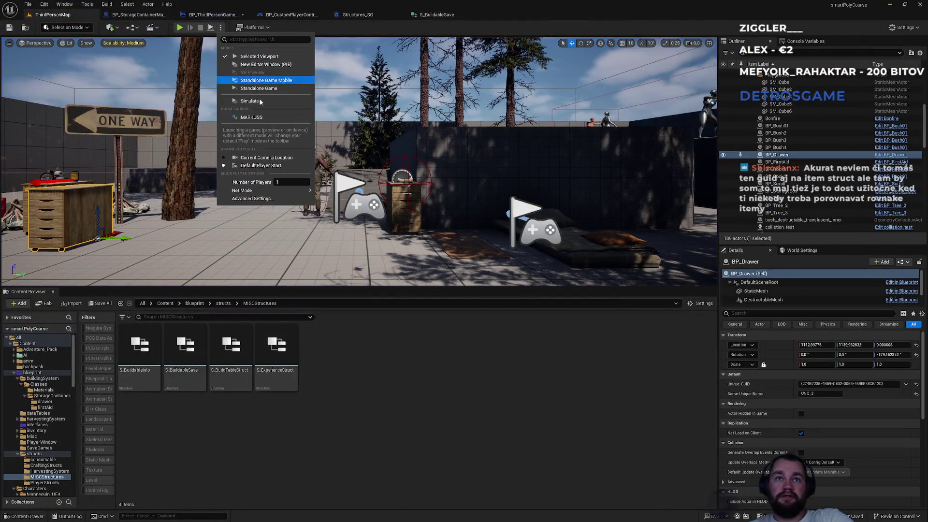
text(2)
key(Return)
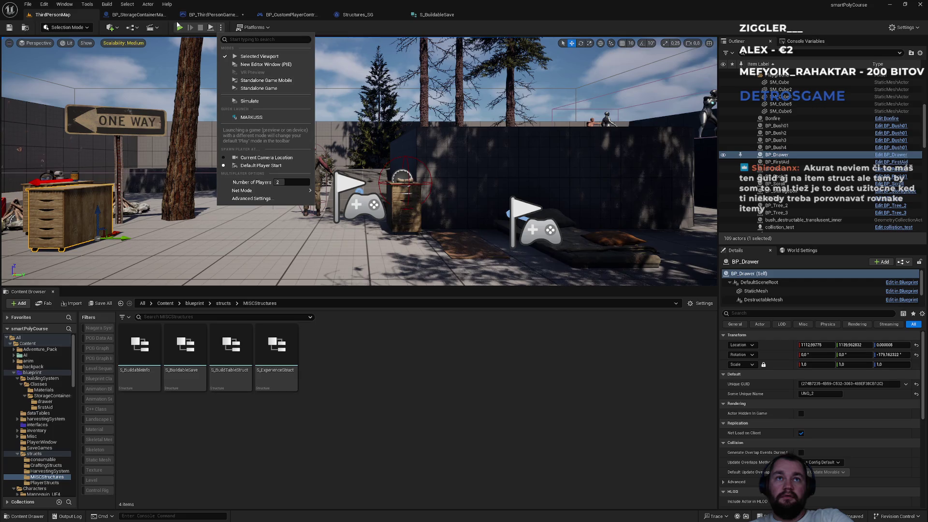
click(180, 28)
click(179, 28)
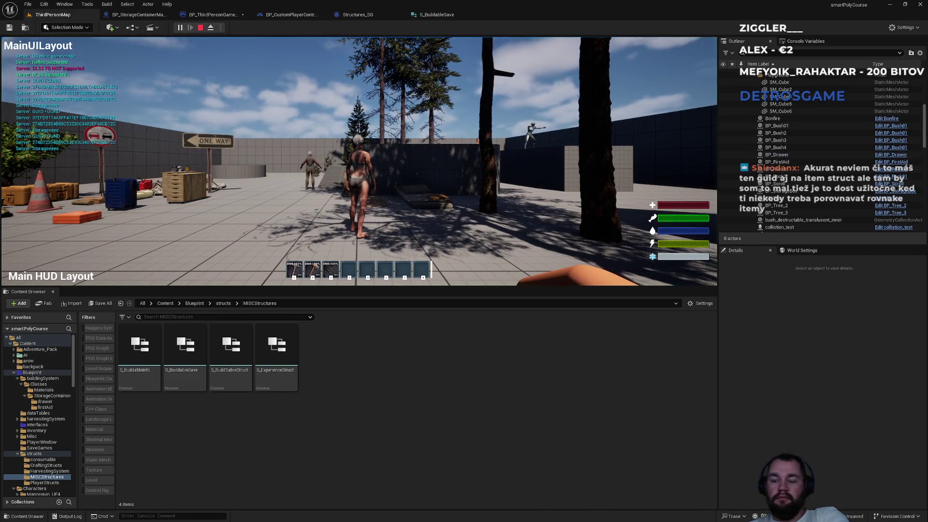
Bring the second game client into view and open its inventory at the smaller storage box.
key(super)
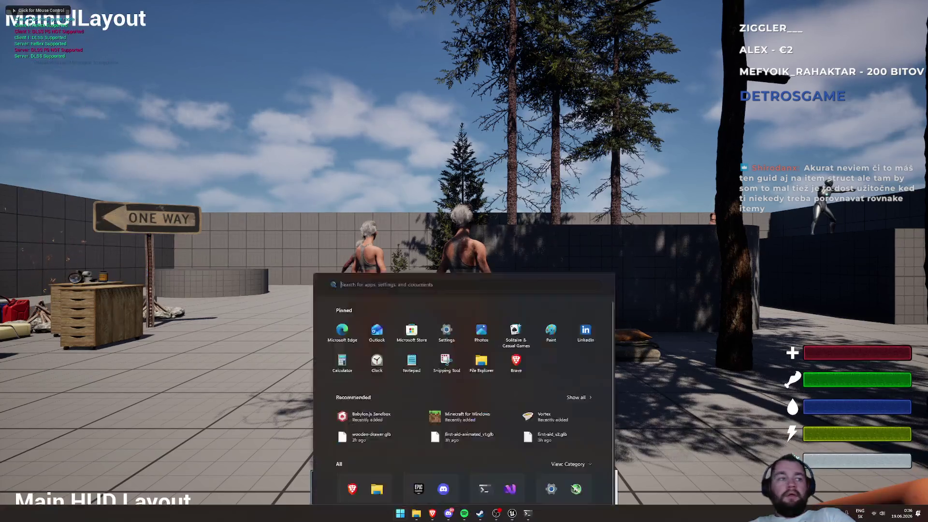
key(Escape)
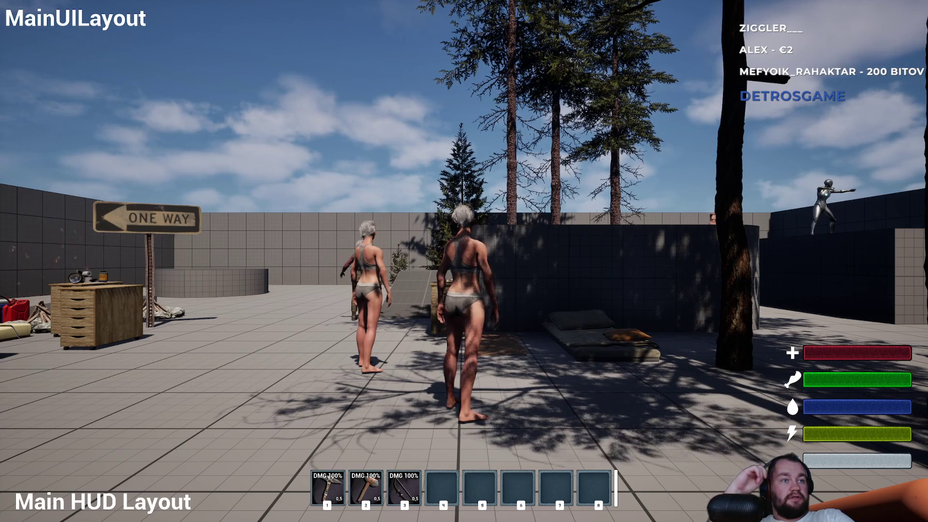
key(super)
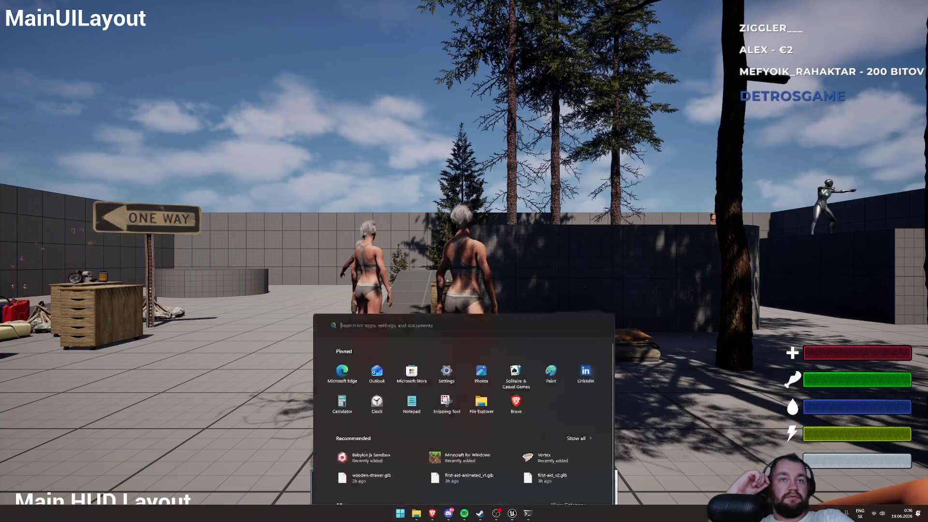
key(super)
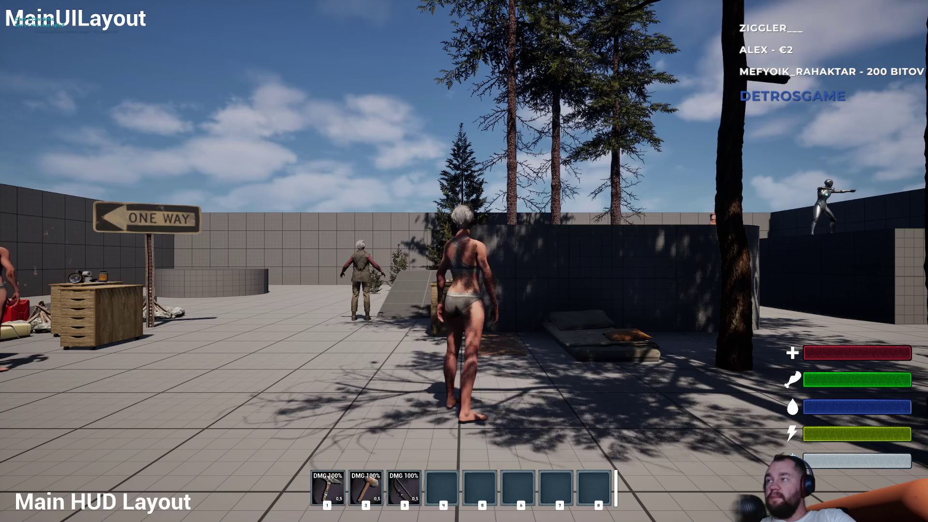
key(super)
key(super)
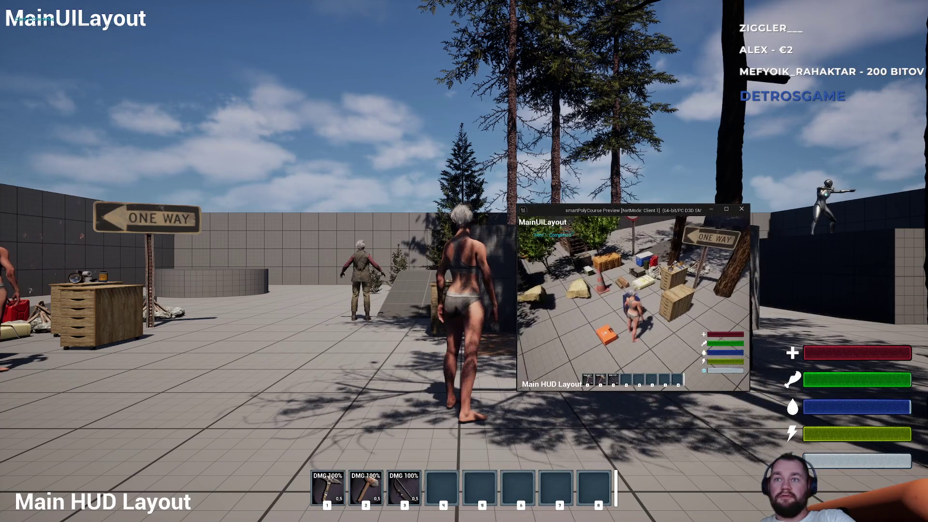
key(e)
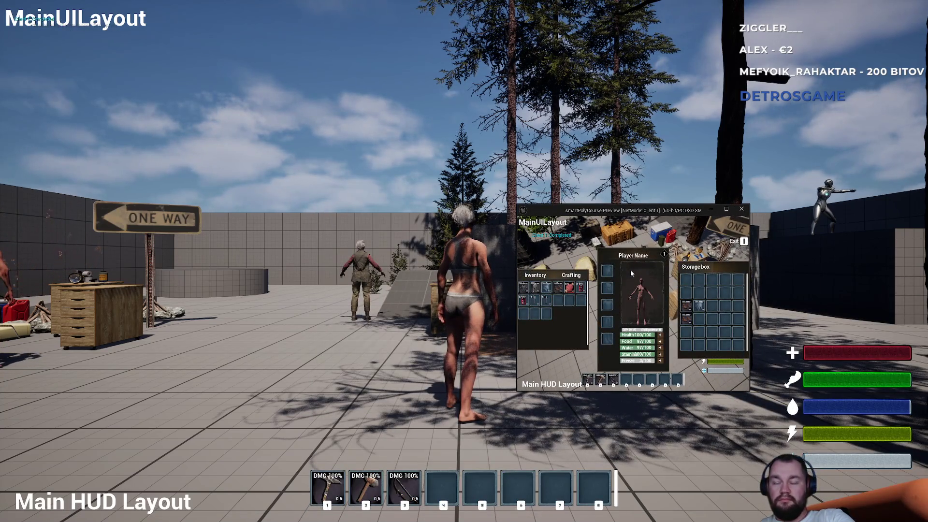
key(e)
key(e)
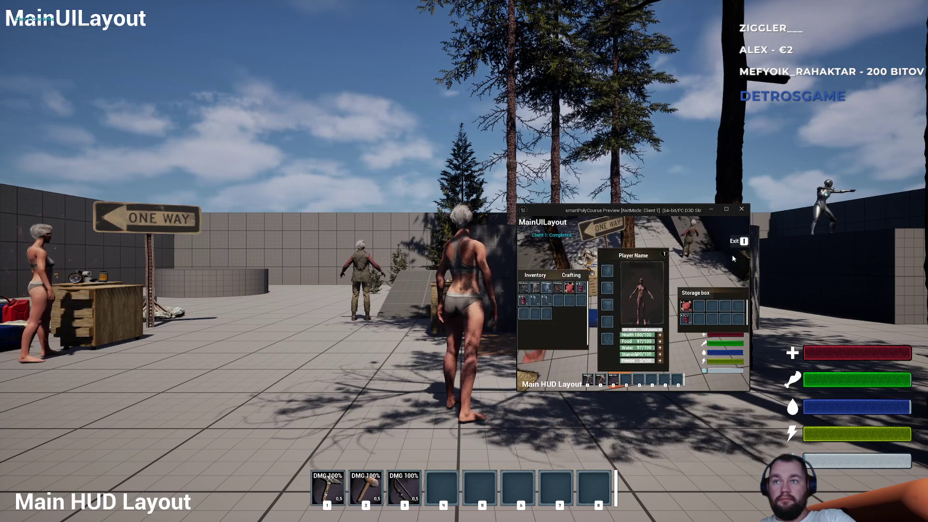
key(e)
Walk the second player past the blue and orange boxes, check the inventory, then end the session.
key(w)
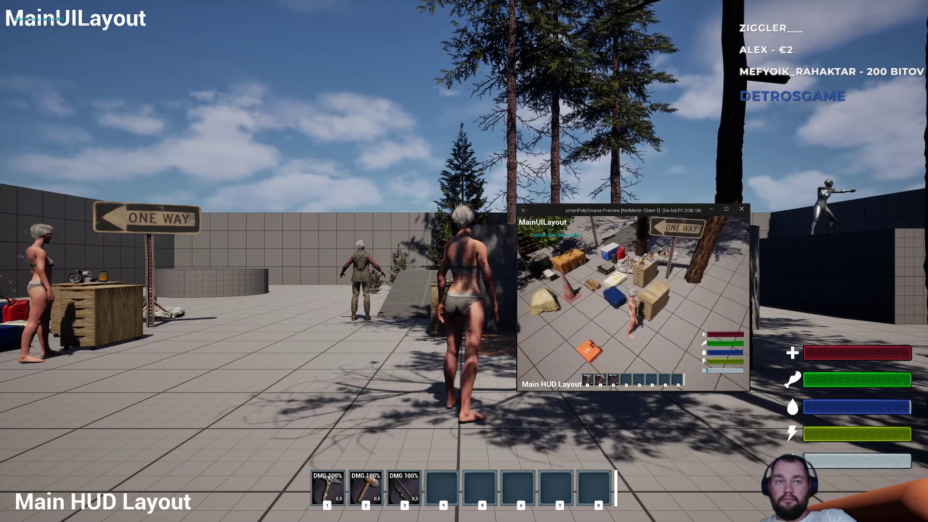
key(w)
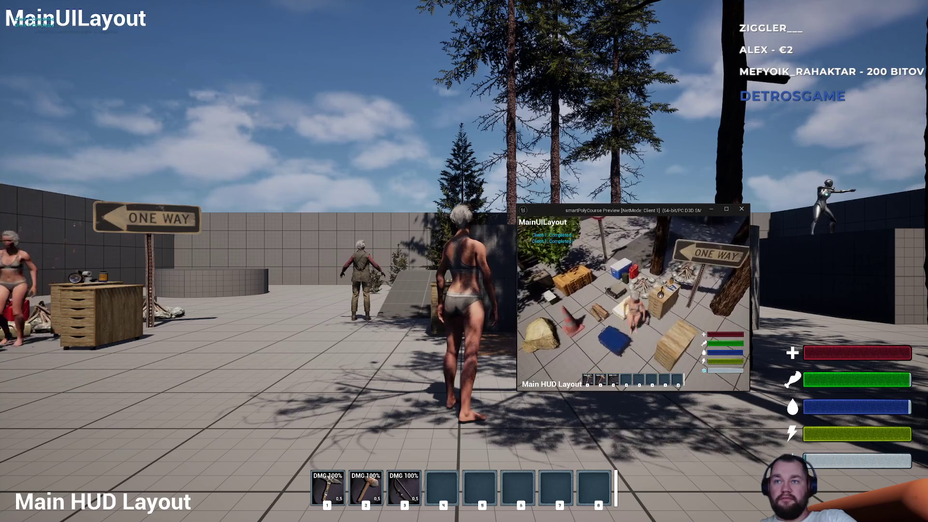
key(w)
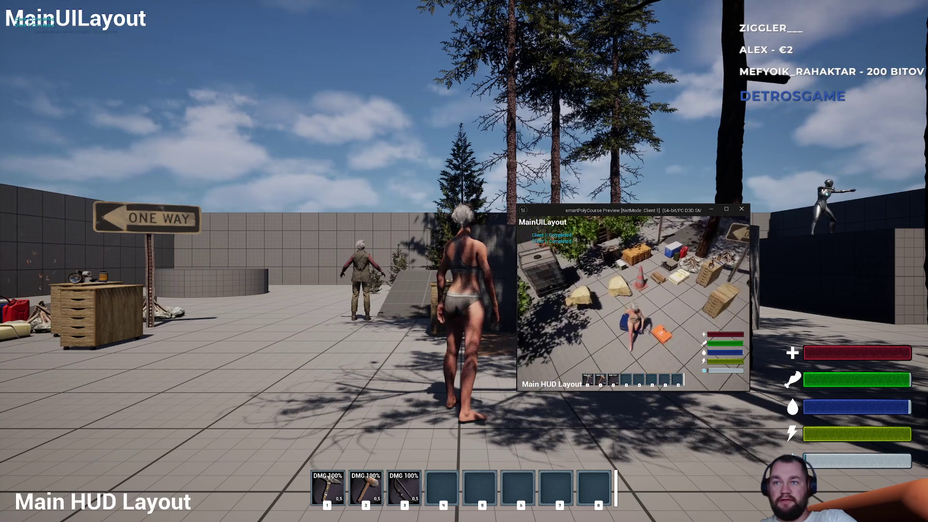
key(w)
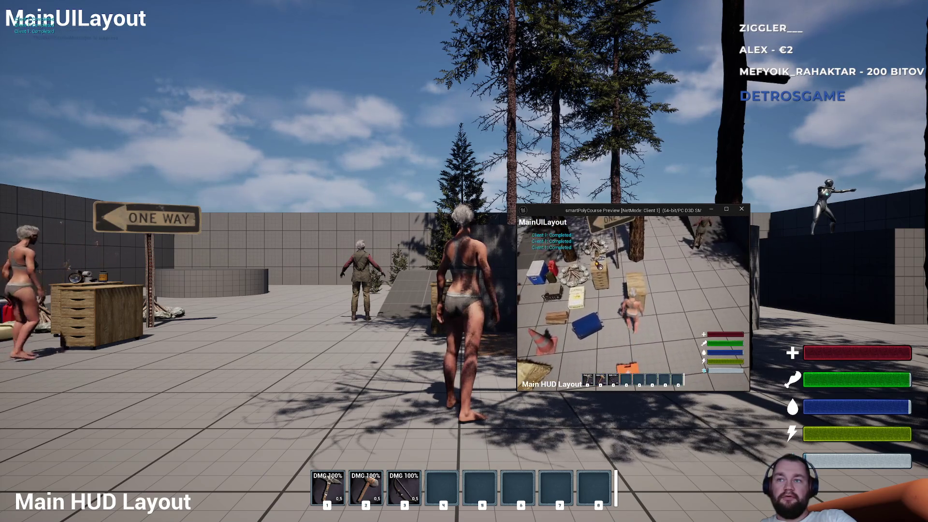
key(Tab)
key(Tab)
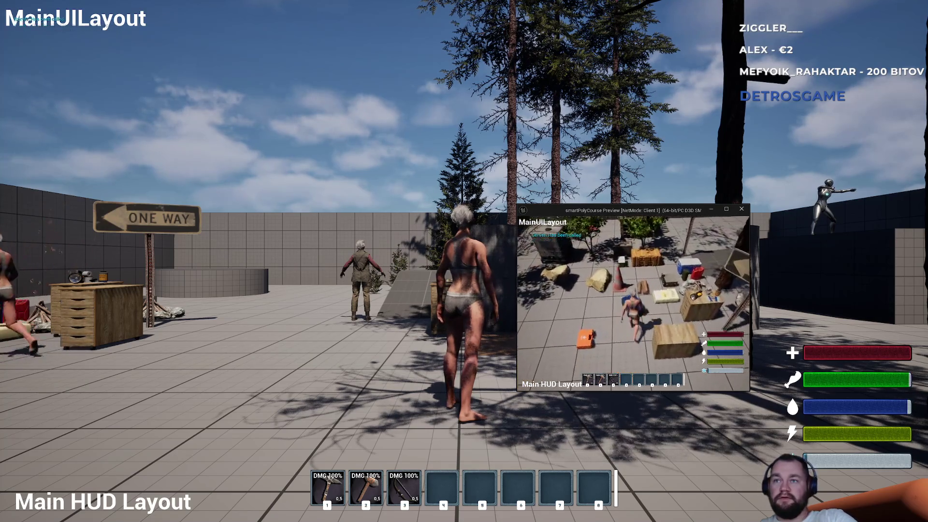
key(Tab)
key(Tab)
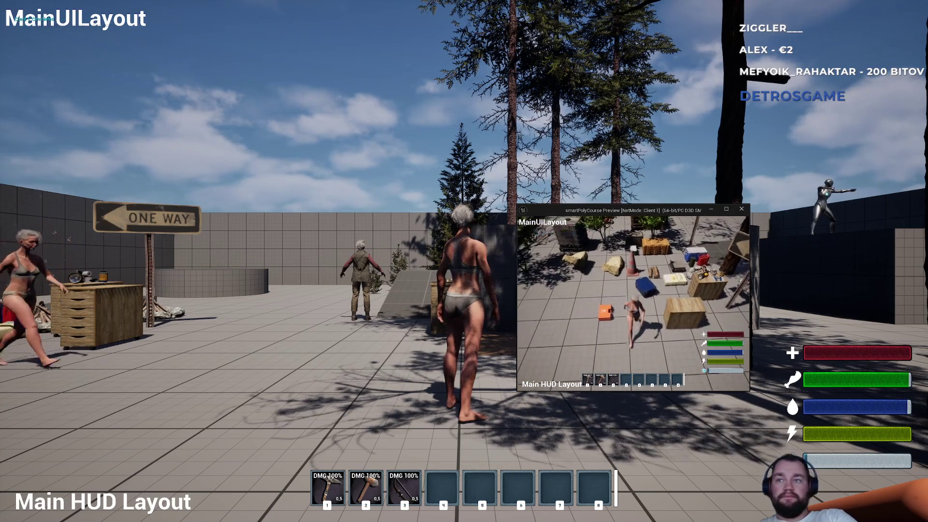
key(Escape)
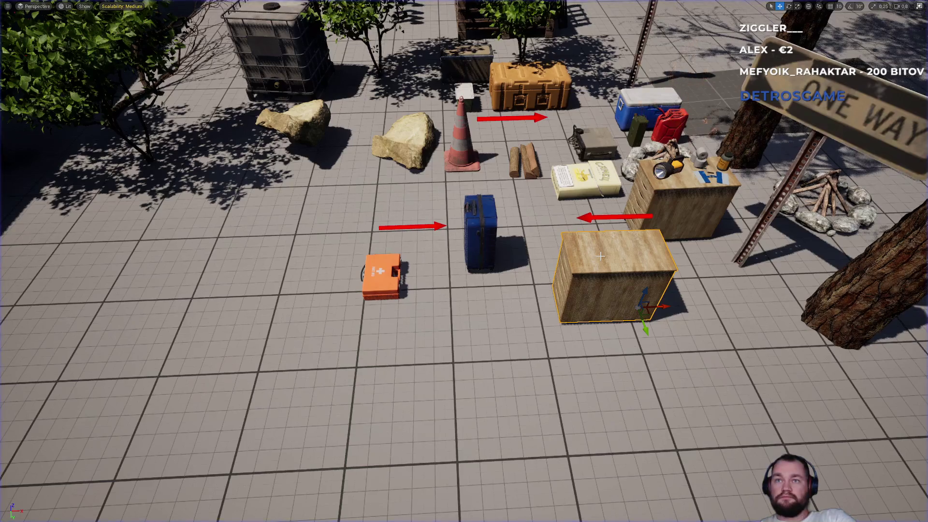
Exit the full-screen viewport with F11 and scroll the view back toward the containers.
key(F11)
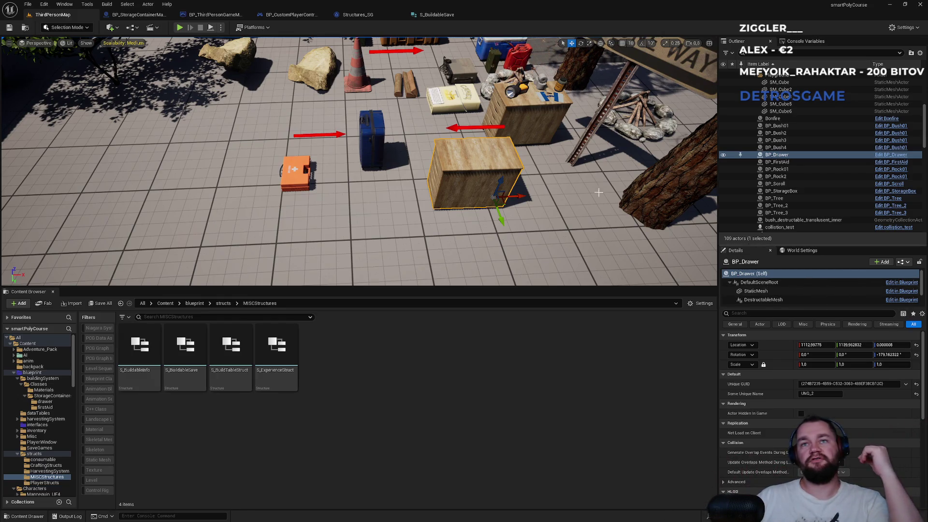
scroll(598, 192, down, 3)
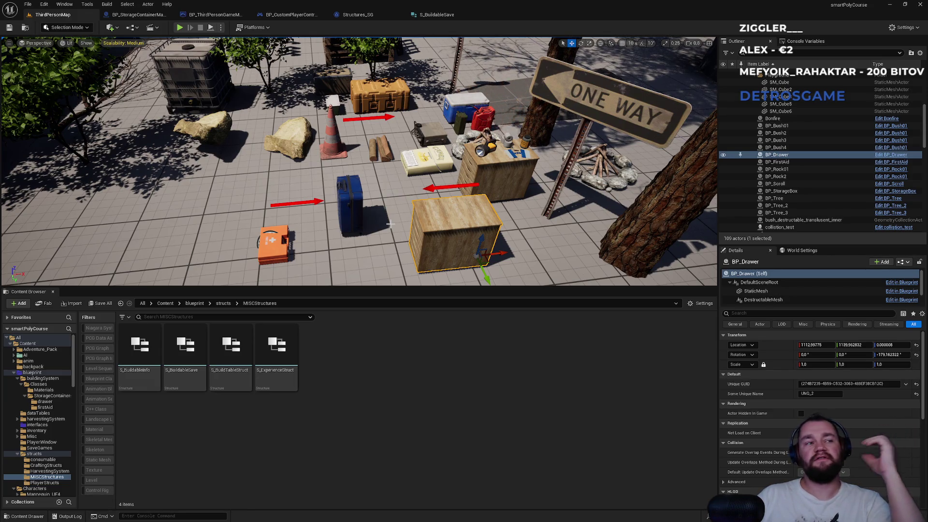
Select the blue BP_StorageBox, orange BP_FirstAid kit and BP_Drawer crate in the level.
click(354, 212)
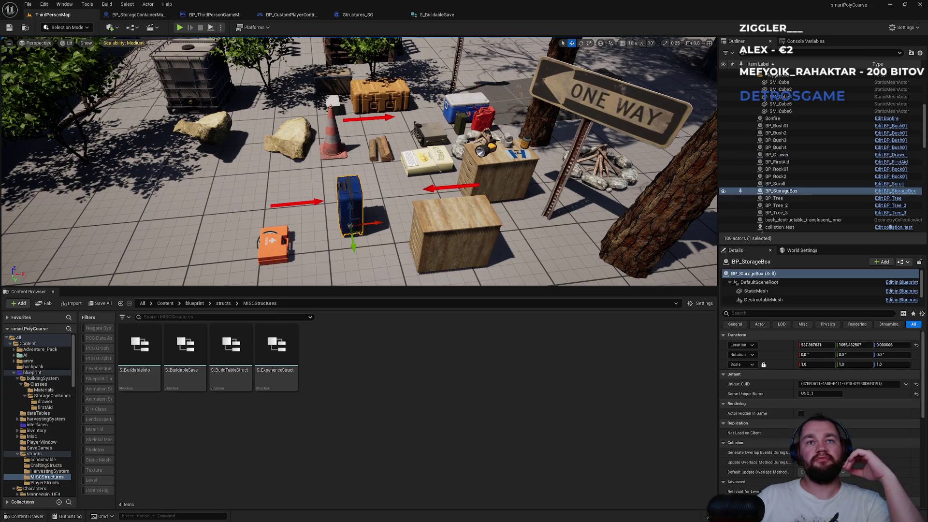
click(290, 237)
click(415, 232)
click(347, 213)
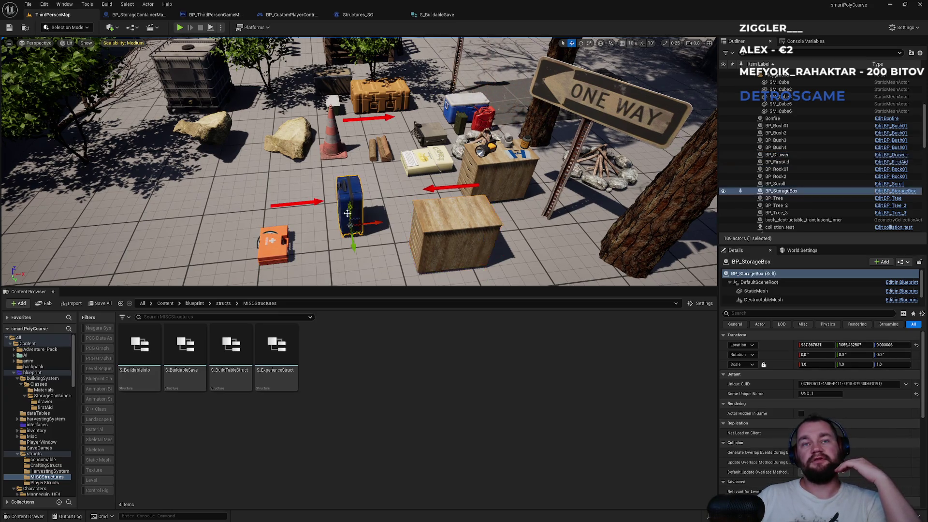
click(289, 235)
click(352, 203)
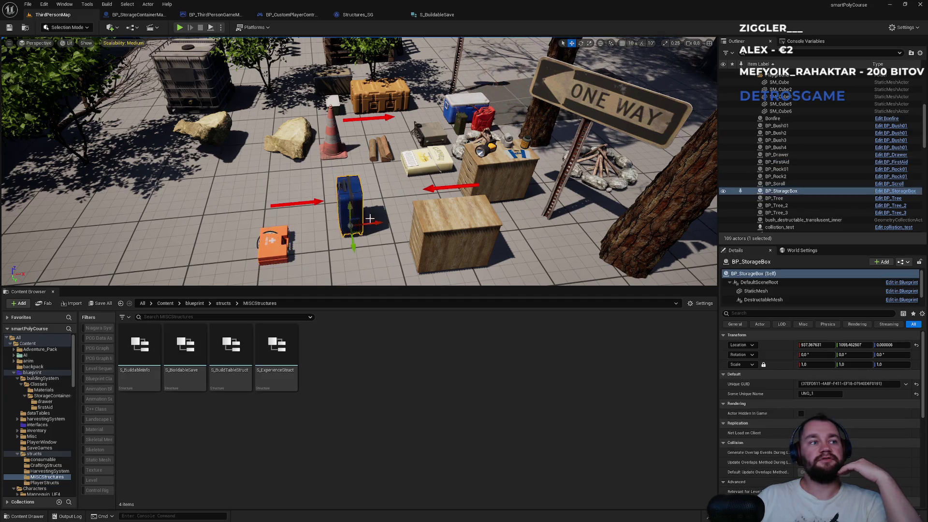
click(285, 237)
click(352, 205)
click(273, 237)
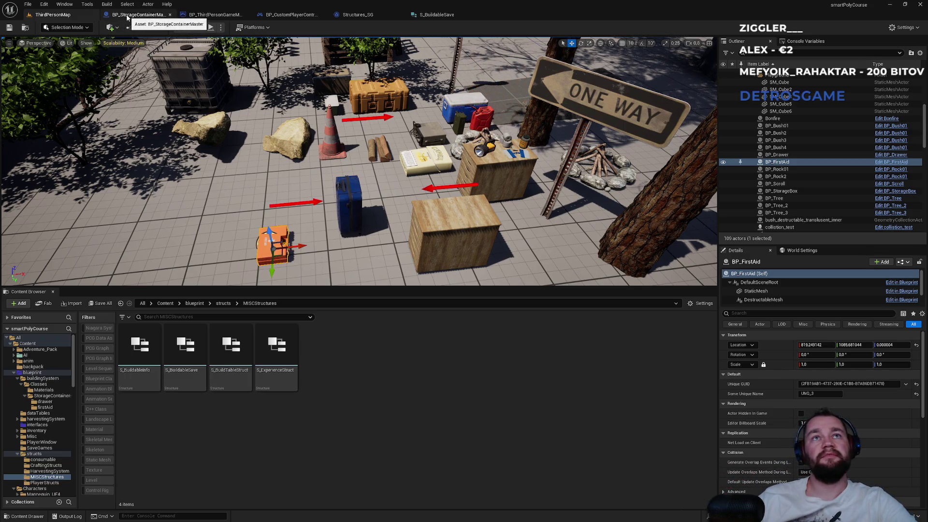
Close the storage container, game mode, player controller, Structures_SG and S_BuildableSave editors.
middle_click(126, 17)
middle_click(129, 18)
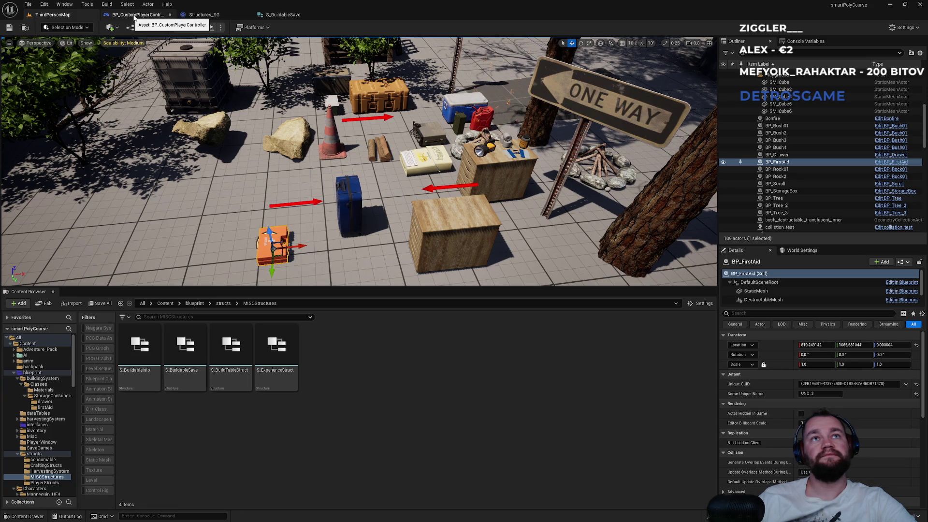
middle_click(132, 18)
middle_click(133, 18)
middle_click(134, 18)
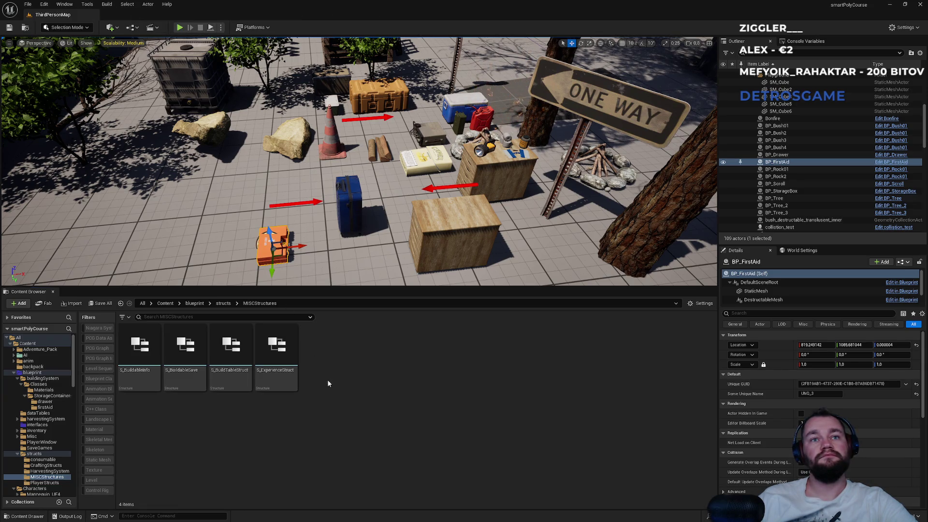
Browse the Content Browser to Content > mapy and open the pcgTEST level.
click(222, 303)
click(164, 304)
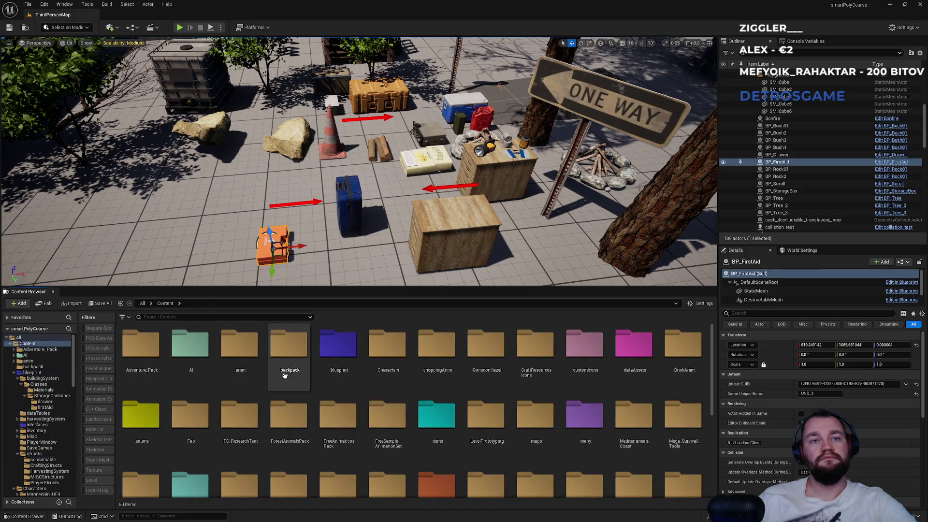
scroll(270, 401, down, 2)
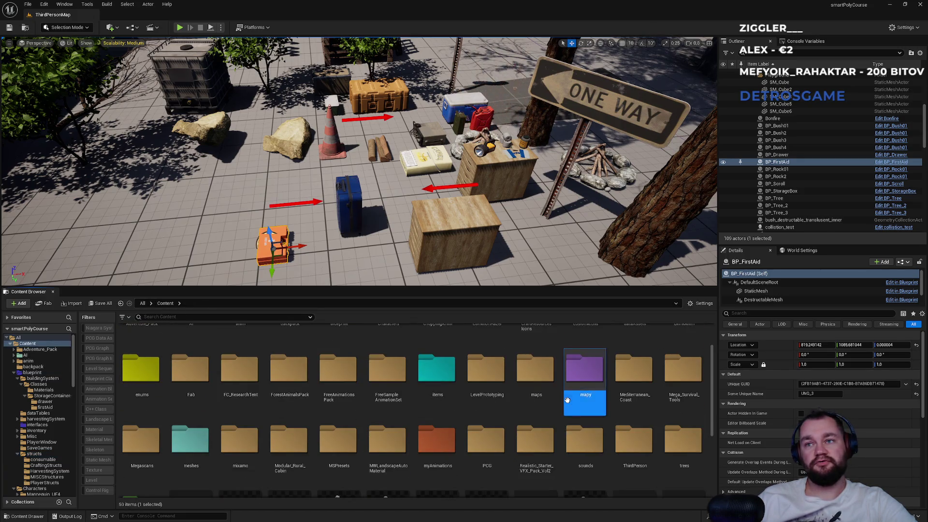
double_click(584, 376)
click(132, 384)
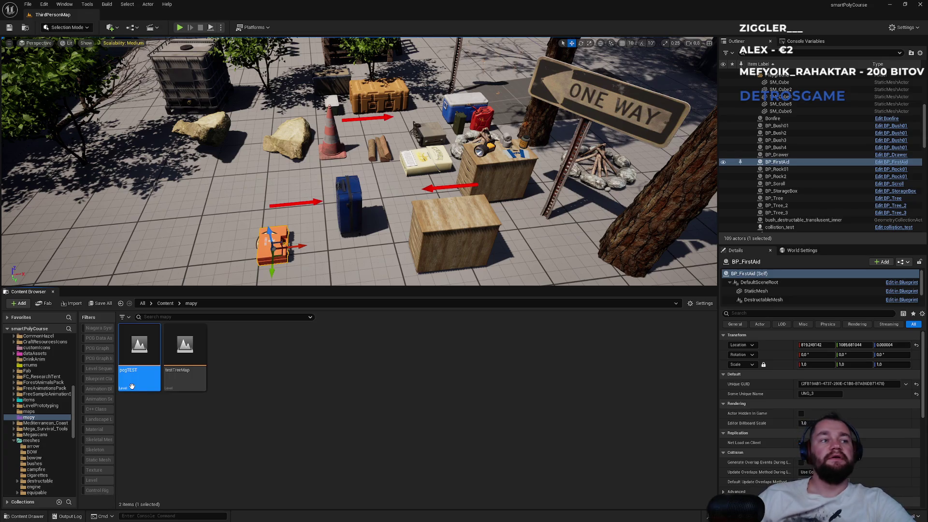
double_click(132, 387)
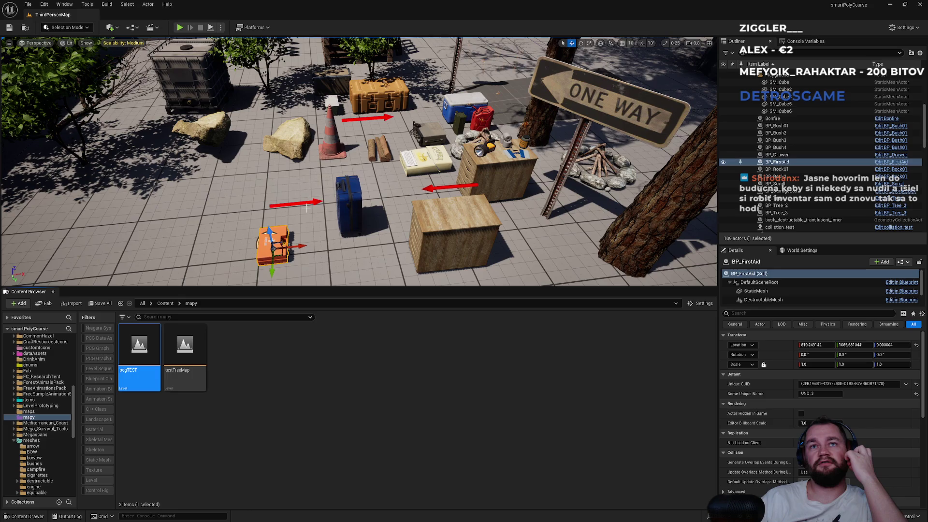
right_click(315, 191)
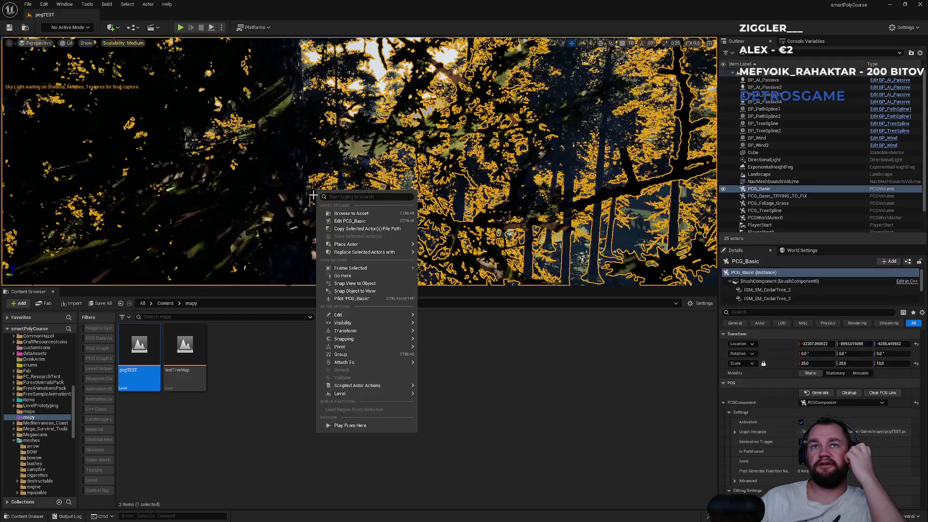
drag(359, 161, 359, 122)
click(457, 149)
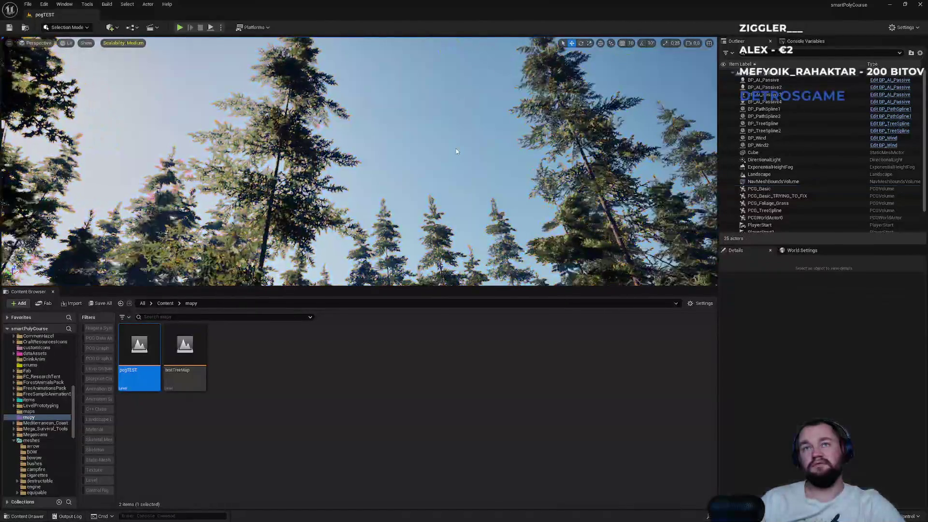
mouse_move(456, 149)
mouse_down()
mouse_move(456, 244)
mouse_move(455, 149)
mouse_up()
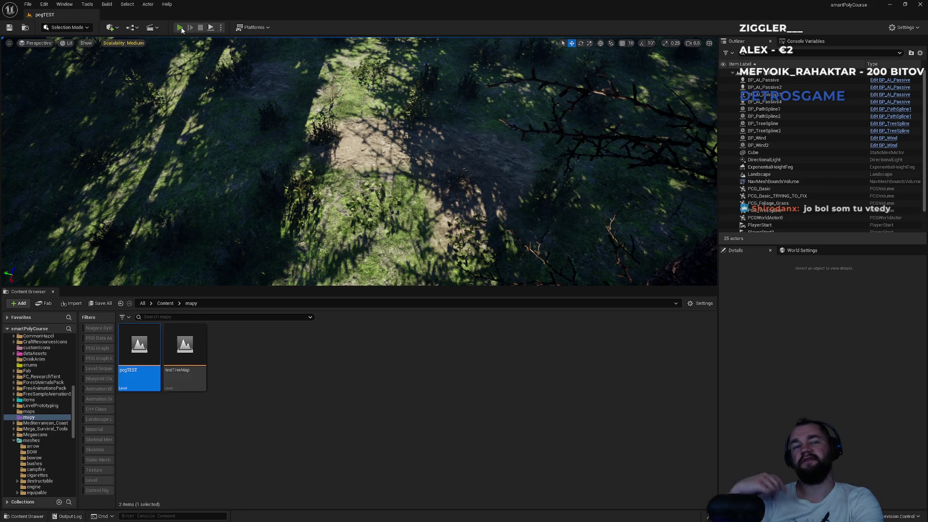
Play pcgTEST, swing the hotbar tool at a tree, and maximize the client window.
click(180, 28)
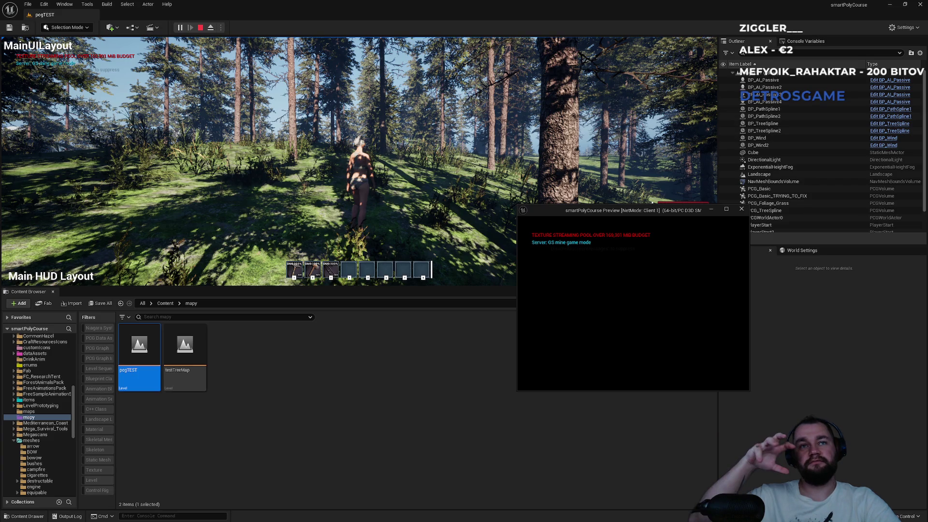
key(super)
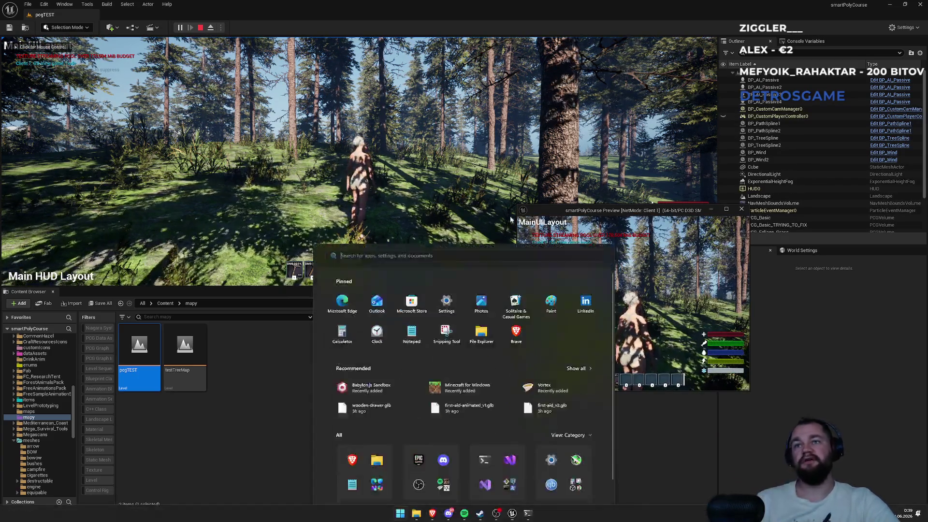
key(super)
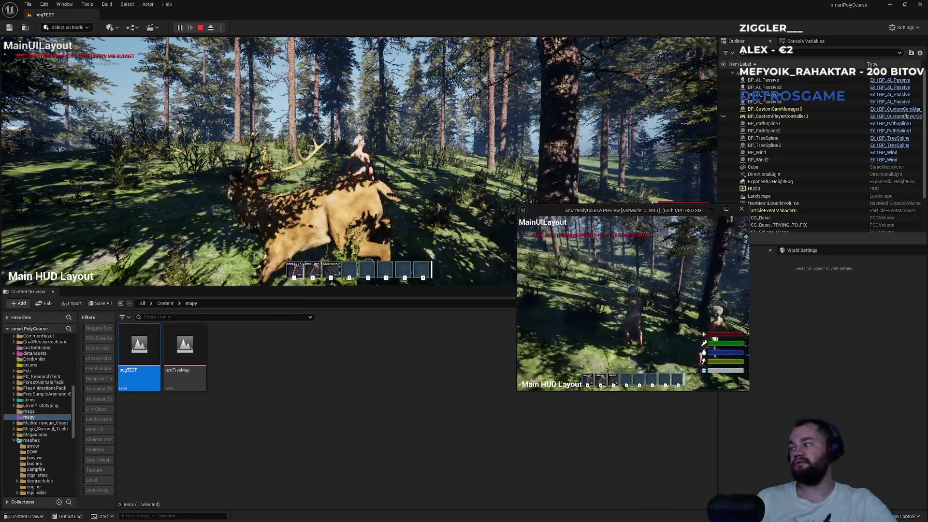
key(1)
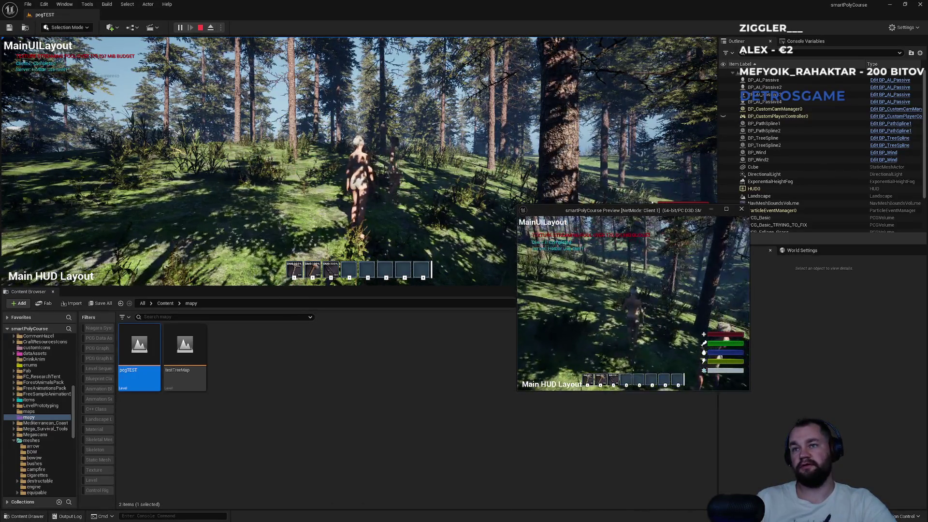
click(633, 303)
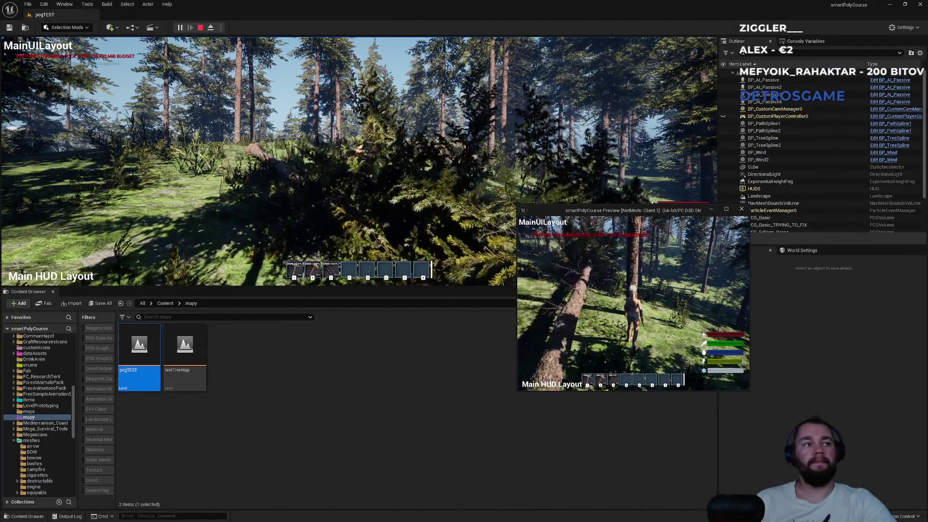
key(super)
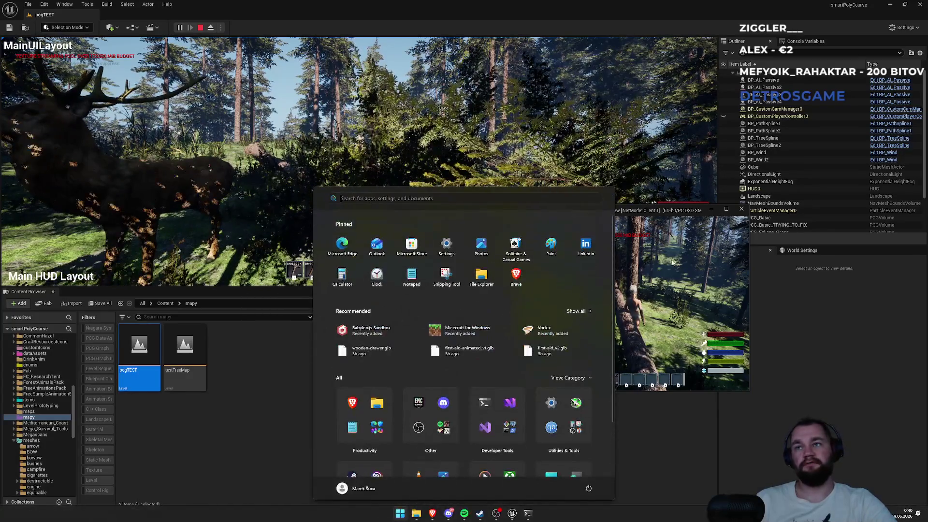
double_click(654, 213)
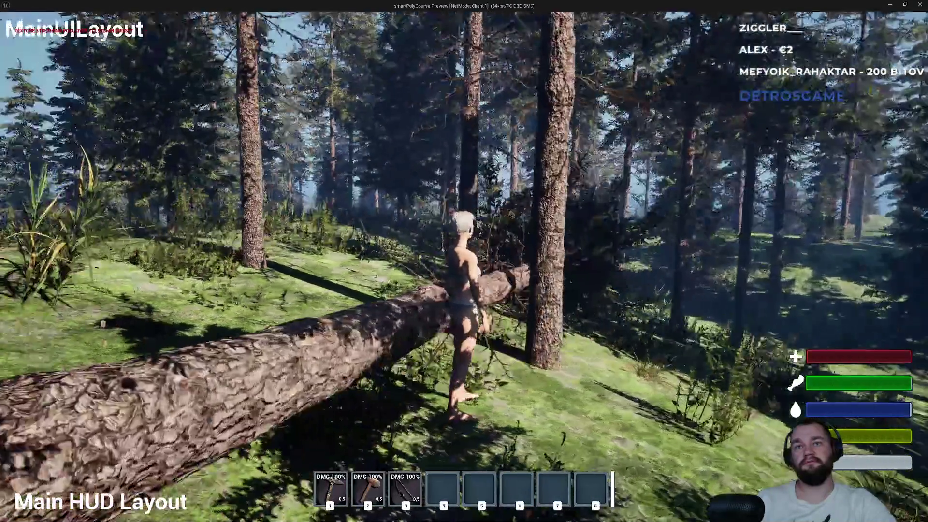
Run the client character through the forest to the second player, then stop Play-In-Editor.
key(w)
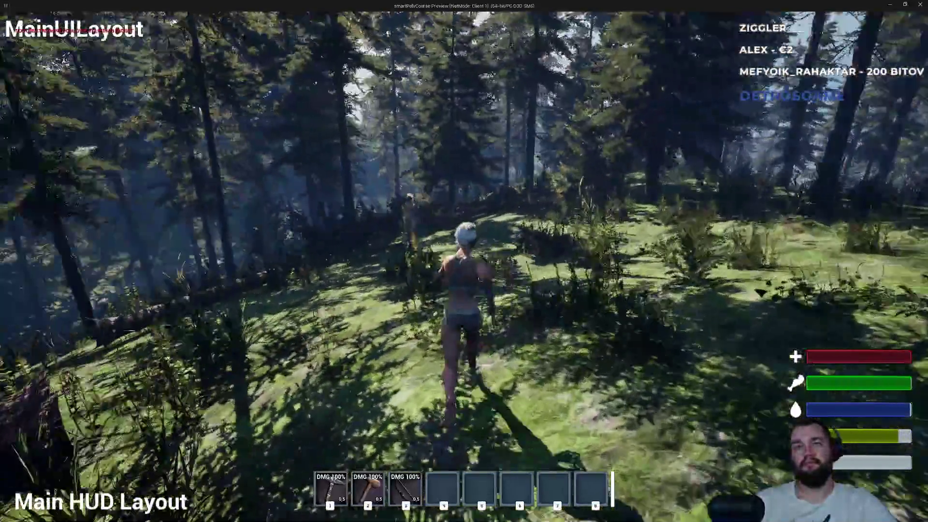
key(w)
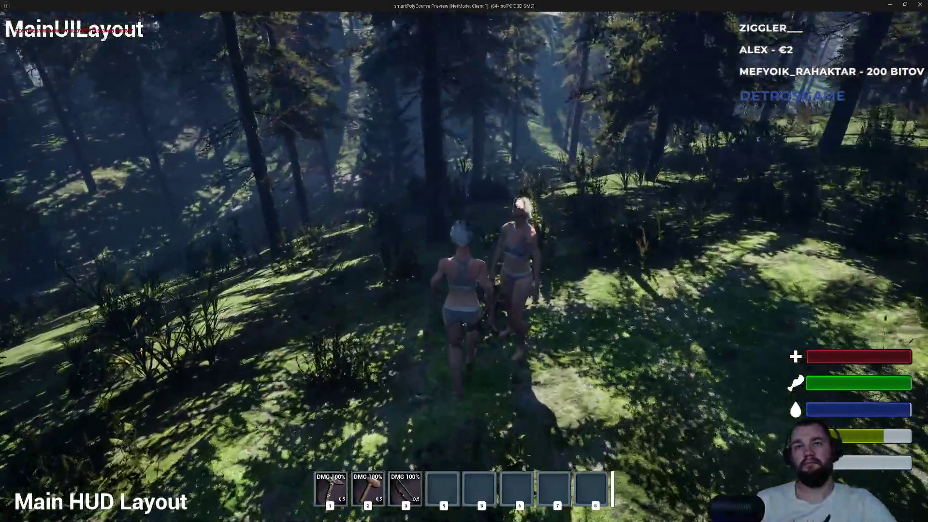
key(w)
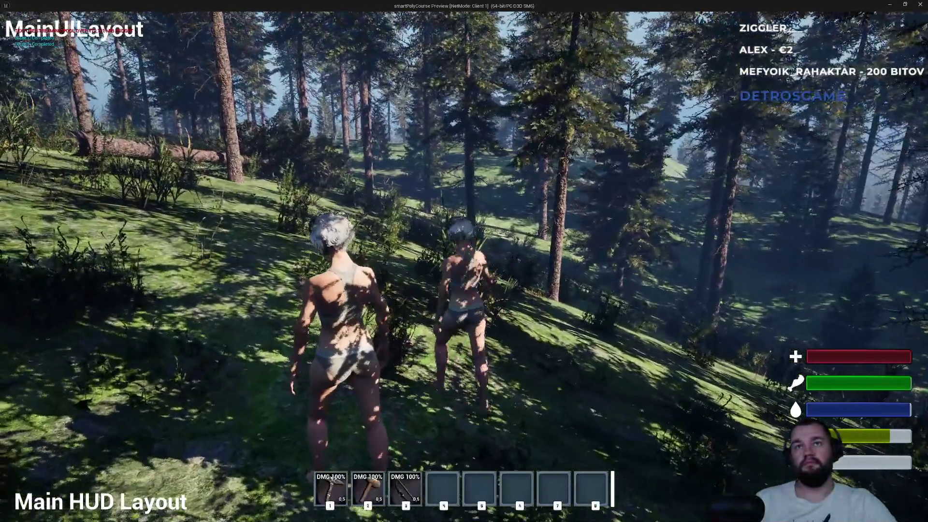
key(w)
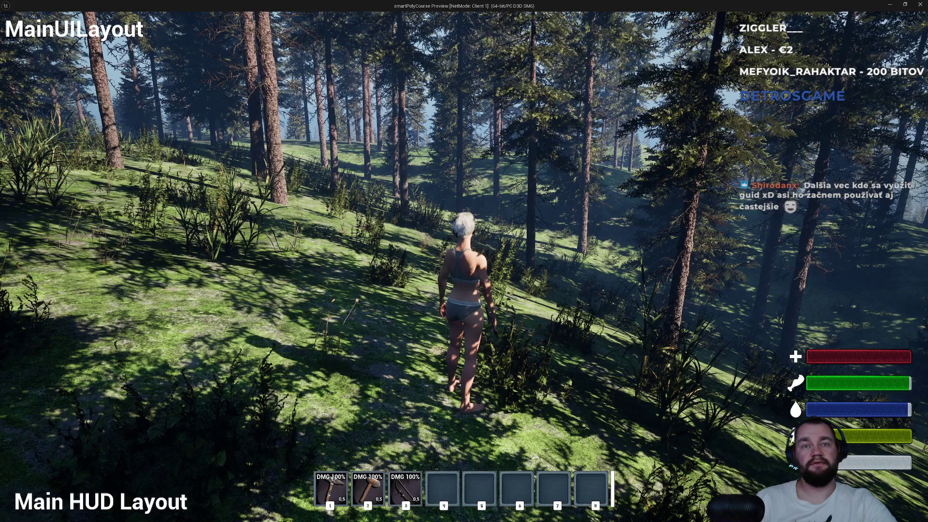
key(Escape)
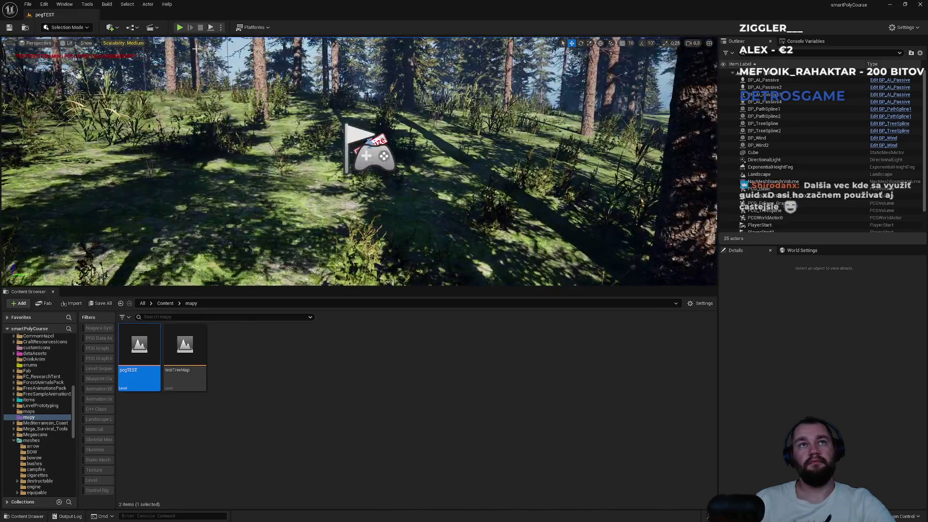
Switch to a full-screen viewport and fly the camera toward the valley and distant structure.
click(221, 27)
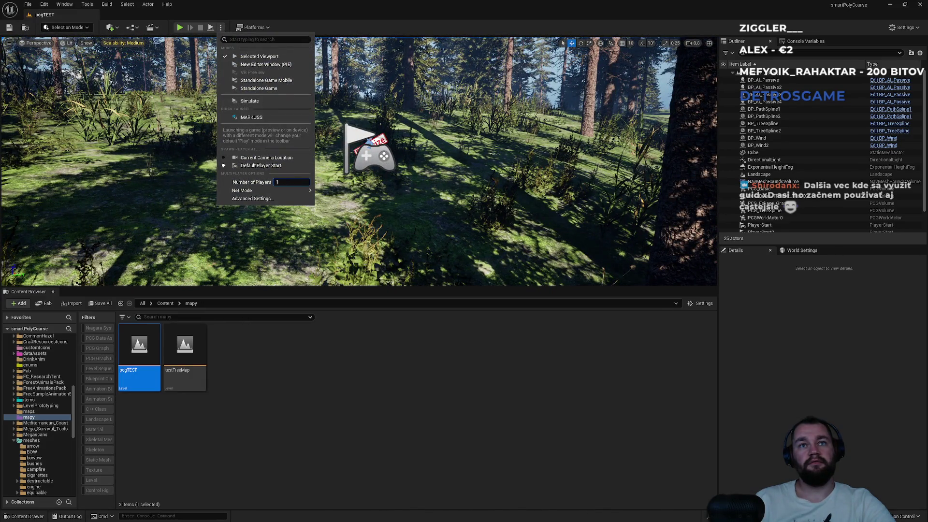
key(F11)
scroll(464, 261, up, 5)
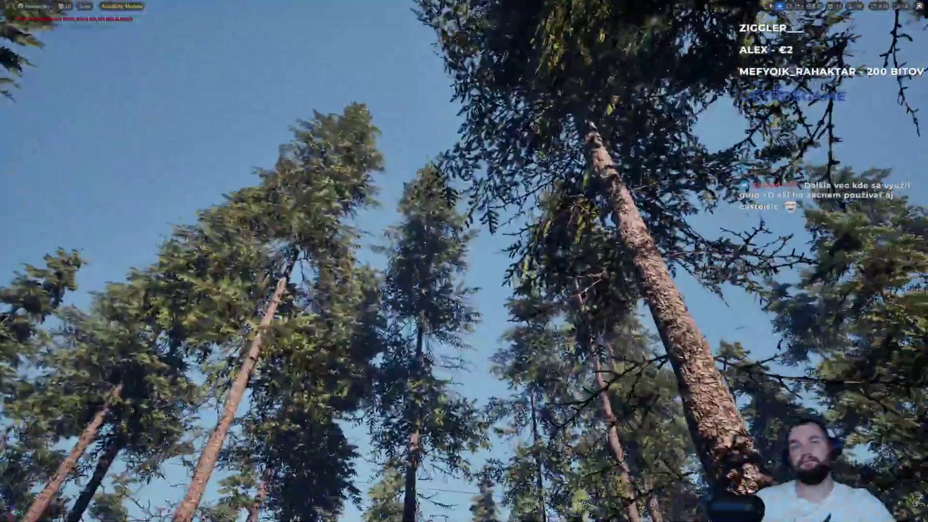
scroll(464, 261, up, 5)
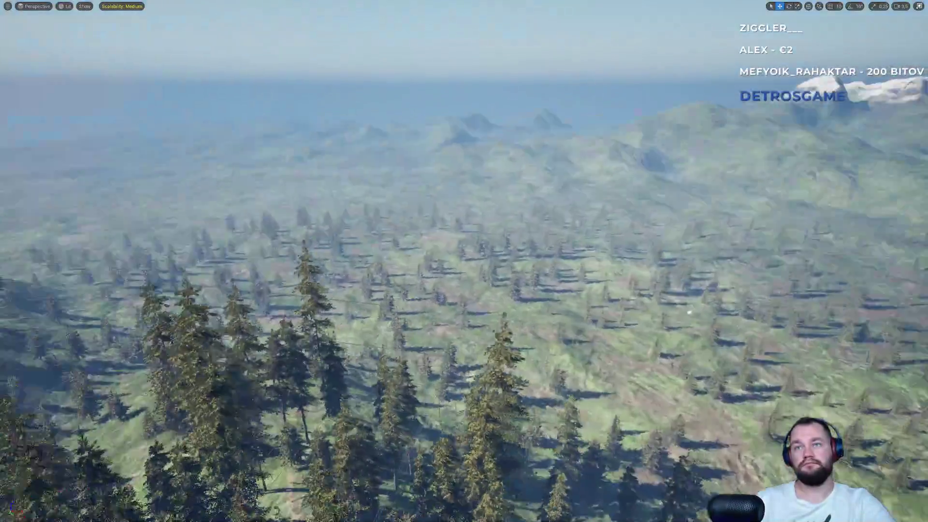
scroll(463, 261, down, 4)
scroll(464, 261, up, 3)
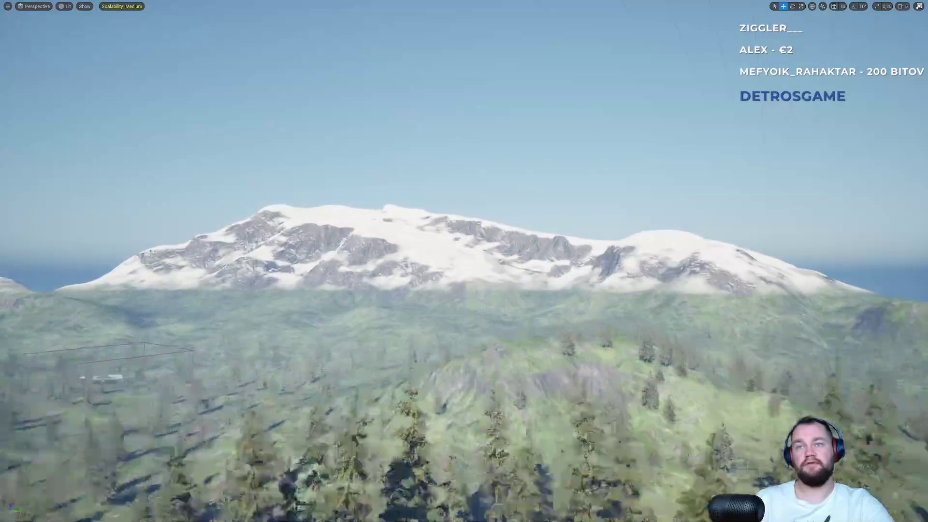
drag(464, 261, 377, 261)
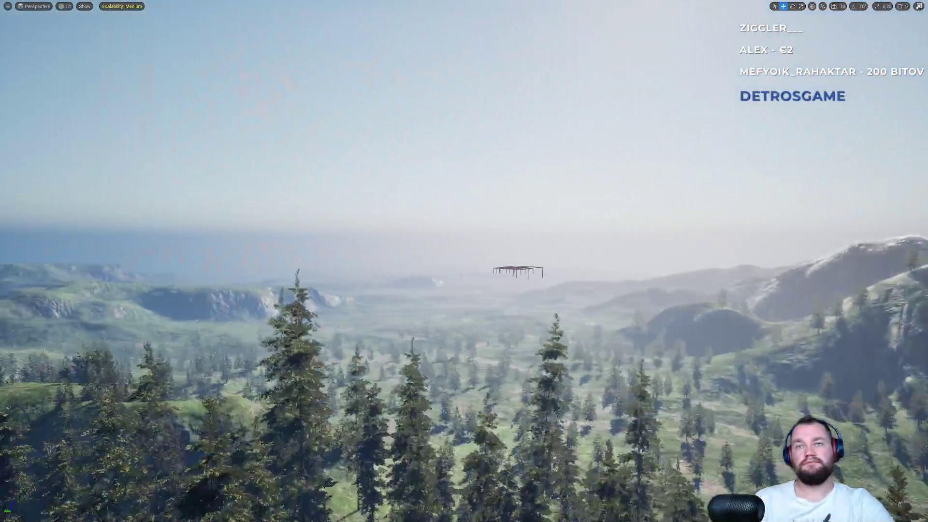